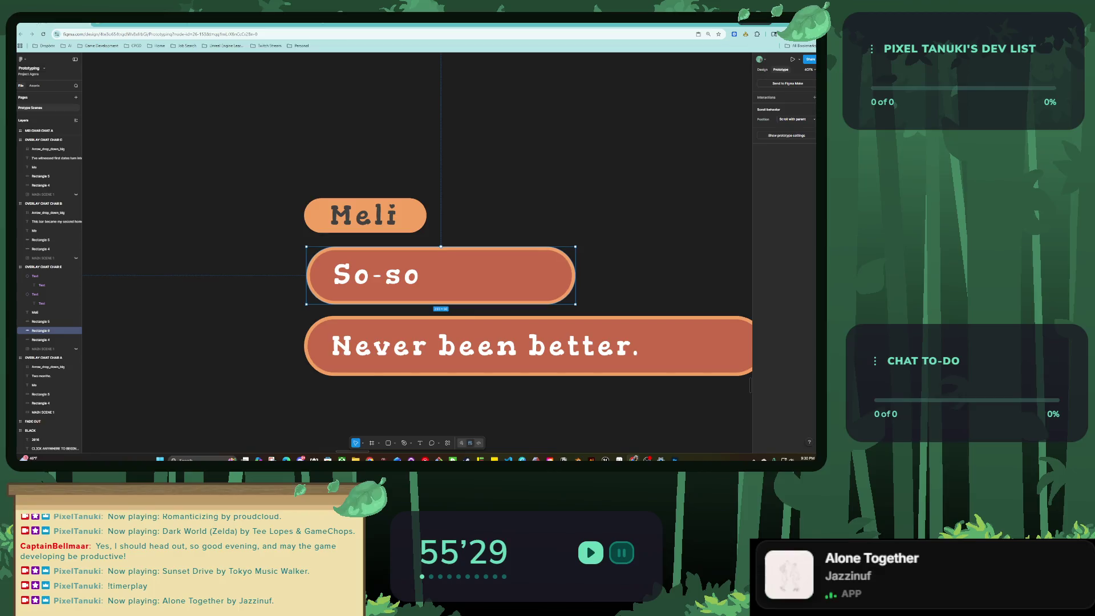
# Inspect the 'Never been better.' option and preview the café Interaction Scene prototype.
pyautogui.click(505, 345)
pyautogui.click(41, 340)
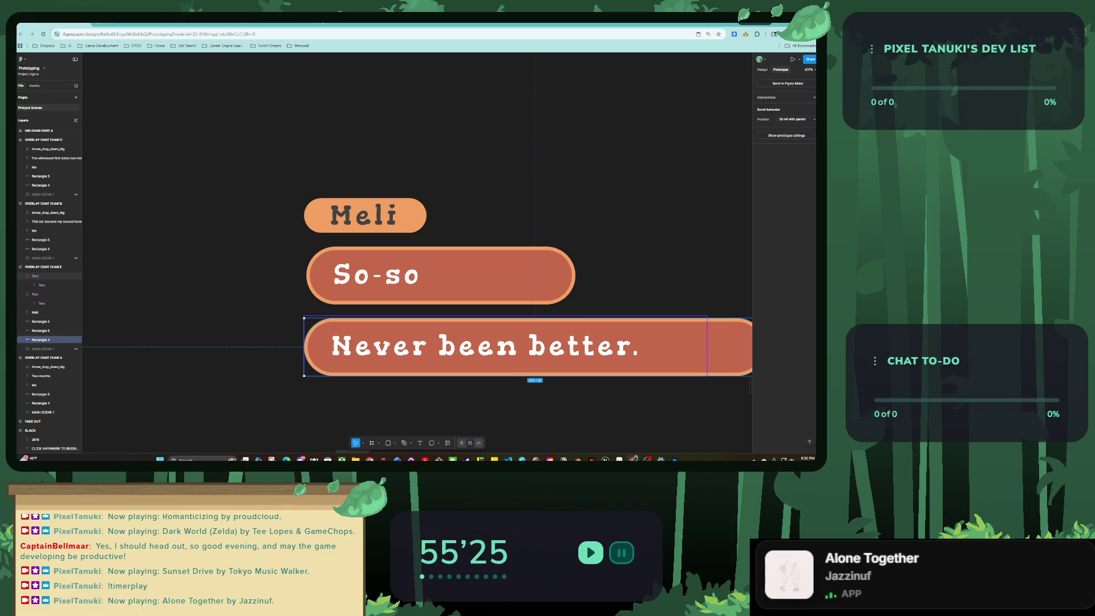
pyautogui.press('Escape')
pyautogui.hotkey('shift', '1')
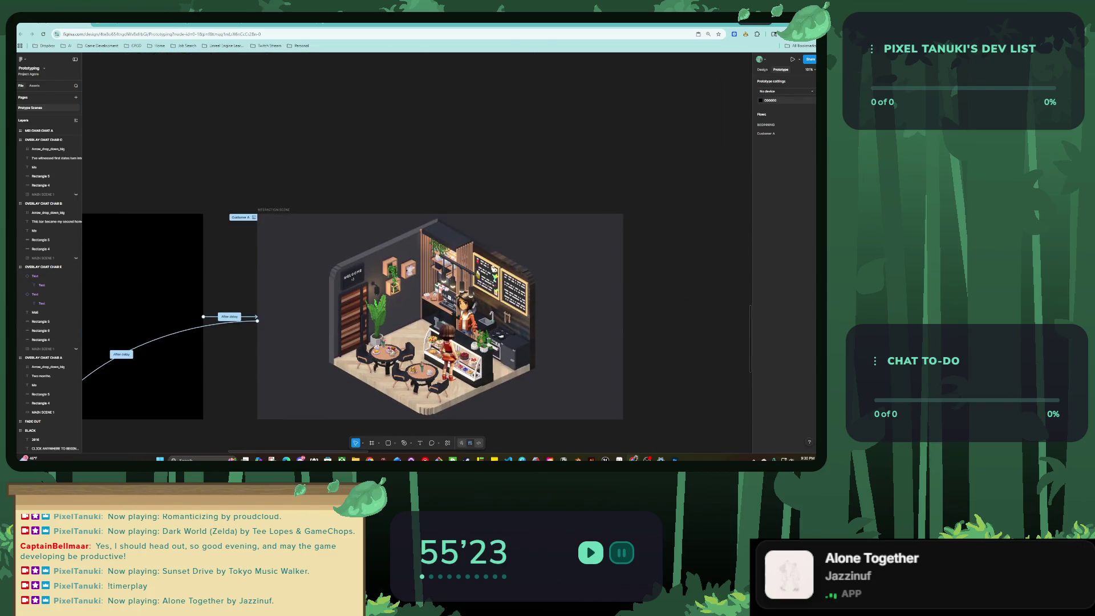
pyautogui.hotkey('shift', 'space')
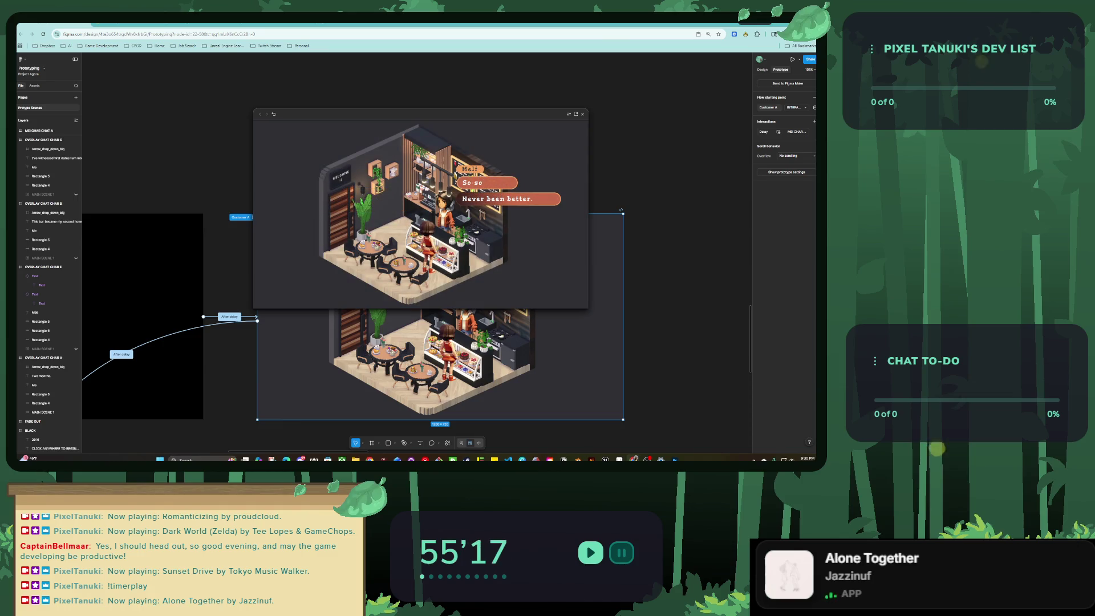
pyautogui.press('Escape')
pyautogui.scroll(-3, 491, 427)
pyautogui.scroll(5, 490, 427)
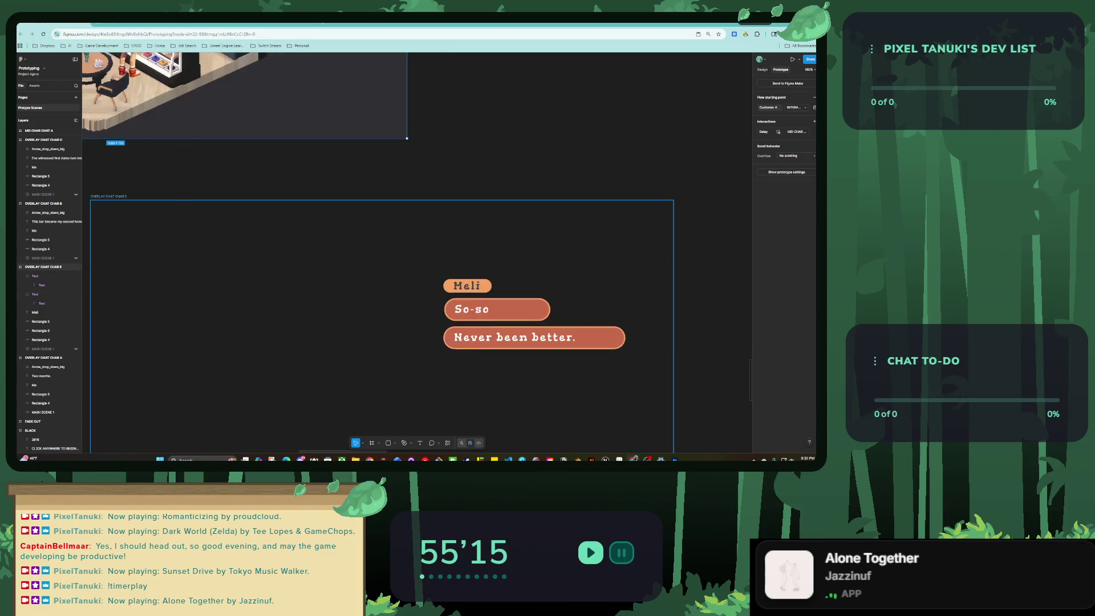
pyautogui.hscroll(3, 491, 318)
# Check the option's prototype settings and play the Customer A flow preview.
pyautogui.click(491, 319)
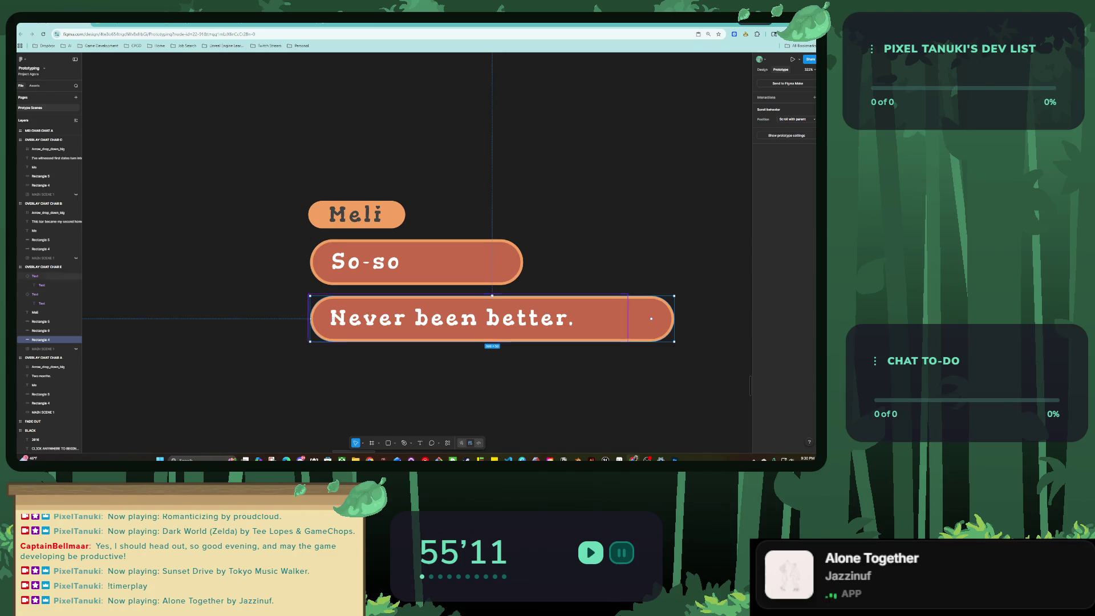
pyautogui.press('Escape')
pyautogui.scroll(-2, 471, 406)
pyautogui.scroll(-2, 471, 406)
pyautogui.click(765, 132)
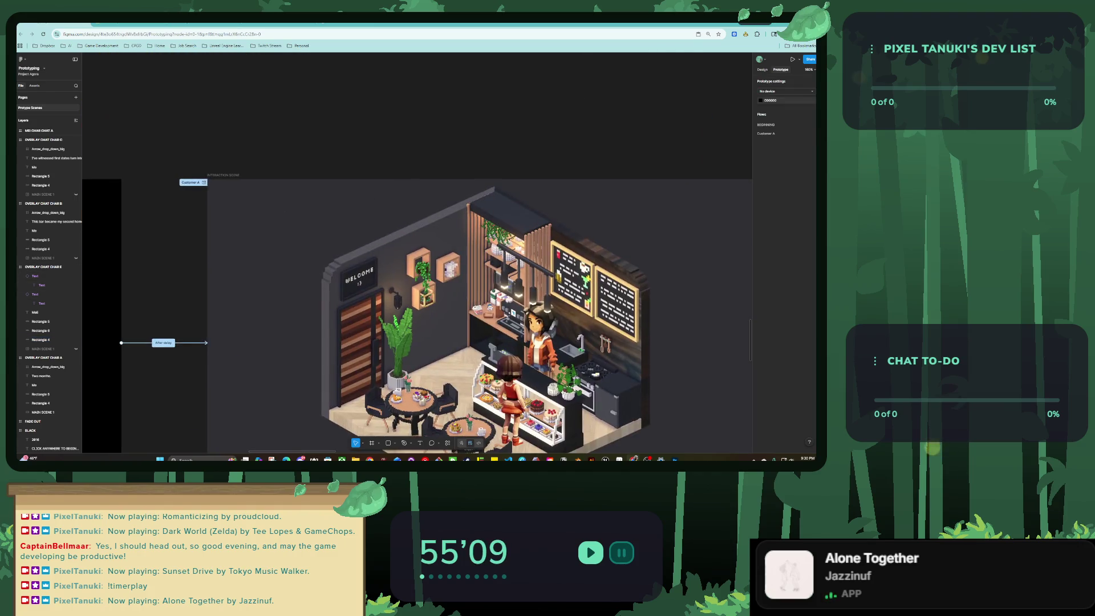
pyautogui.click(813, 107)
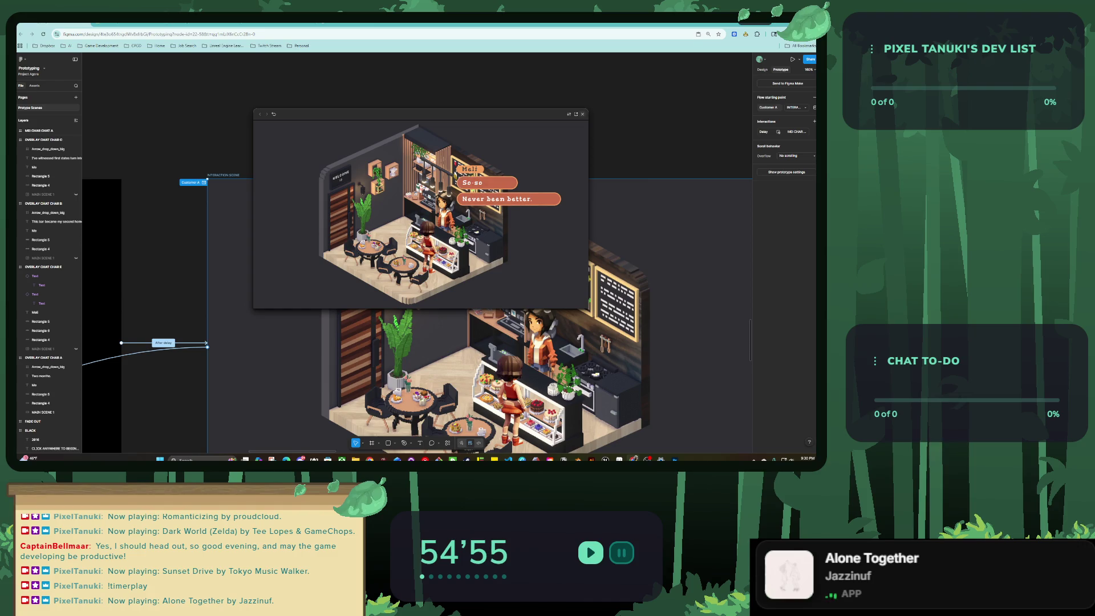
pyautogui.press('Escape')
# Add a stroke outline to the hover variant of the Text button and thicken it.
pyautogui.scroll(-5, 416, 257)
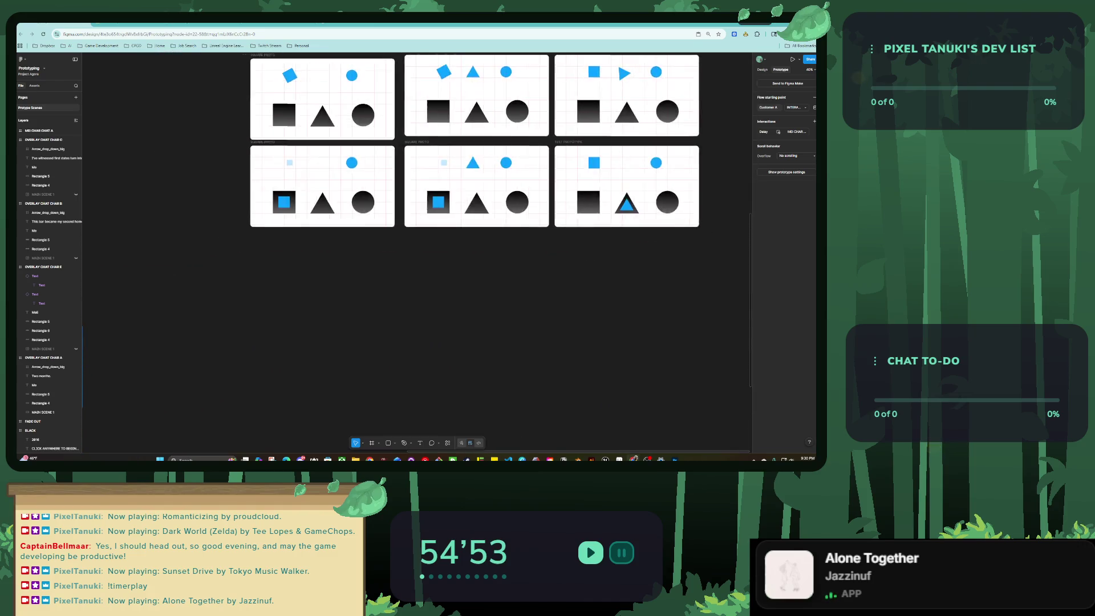
pyautogui.scroll(5, 579, 189)
pyautogui.click(578, 207)
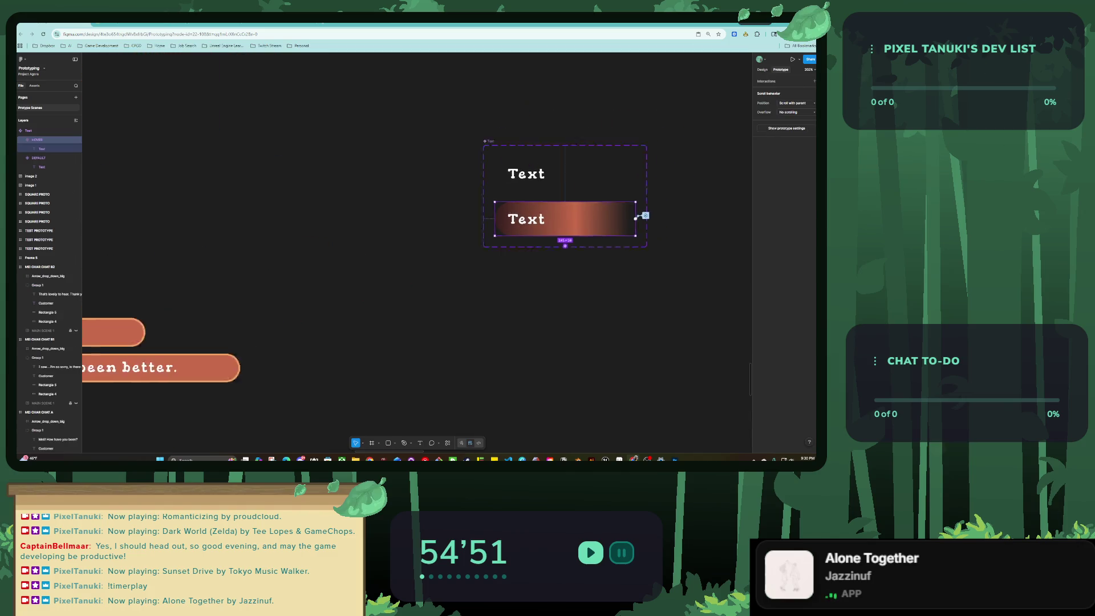
pyautogui.scroll(2, 578, 188)
pyautogui.click(762, 69)
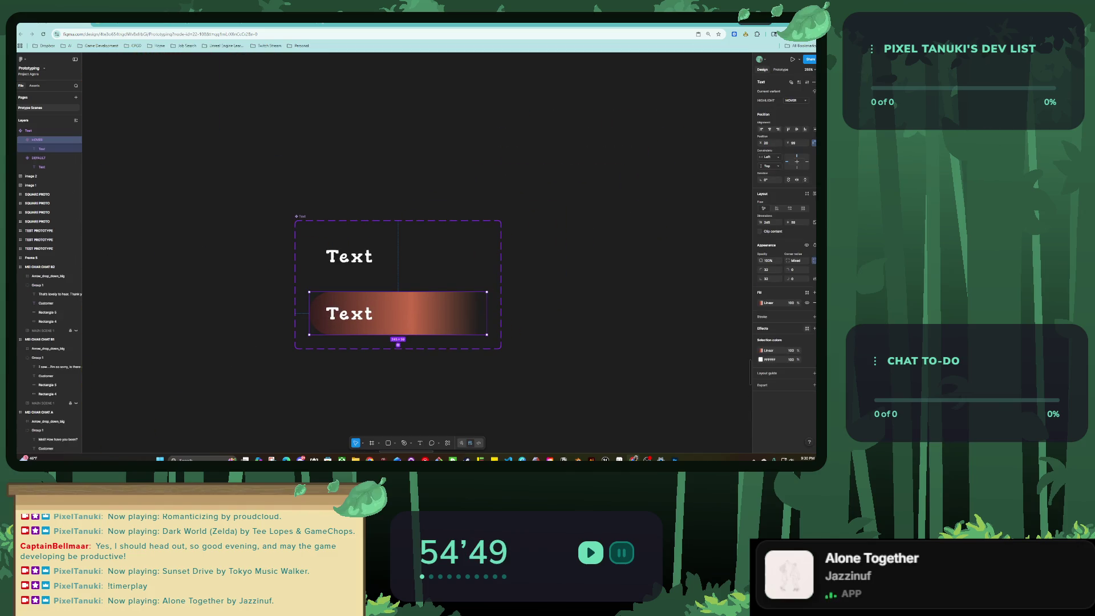
pyautogui.click(814, 317)
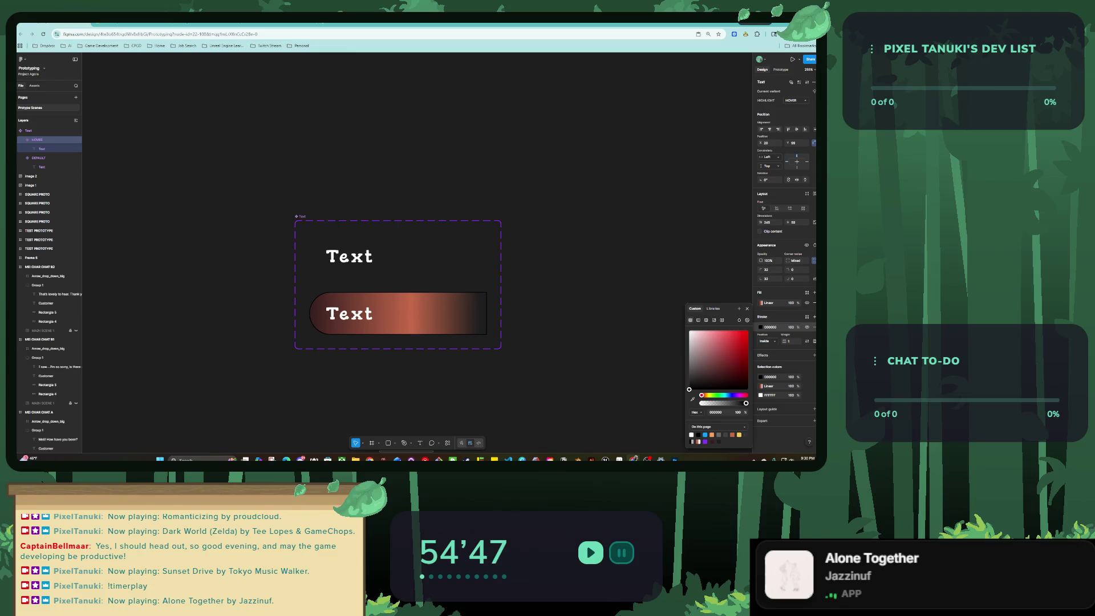
pyautogui.moveTo(784, 341); pyautogui.dragTo(793, 341)
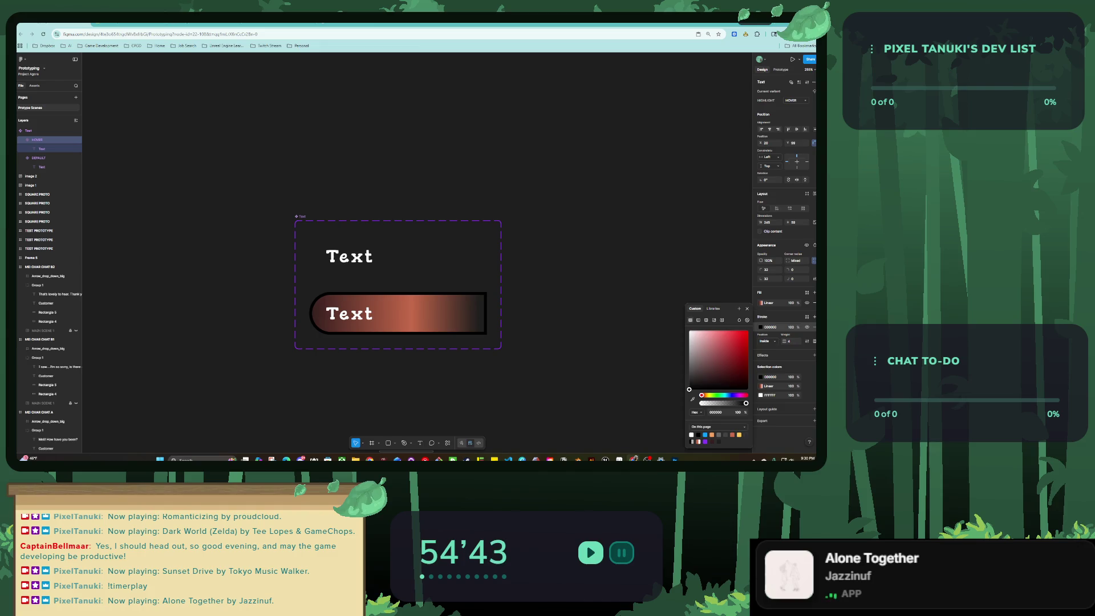
pyautogui.press('Escape')
pyautogui.hotkey('shift', '1')
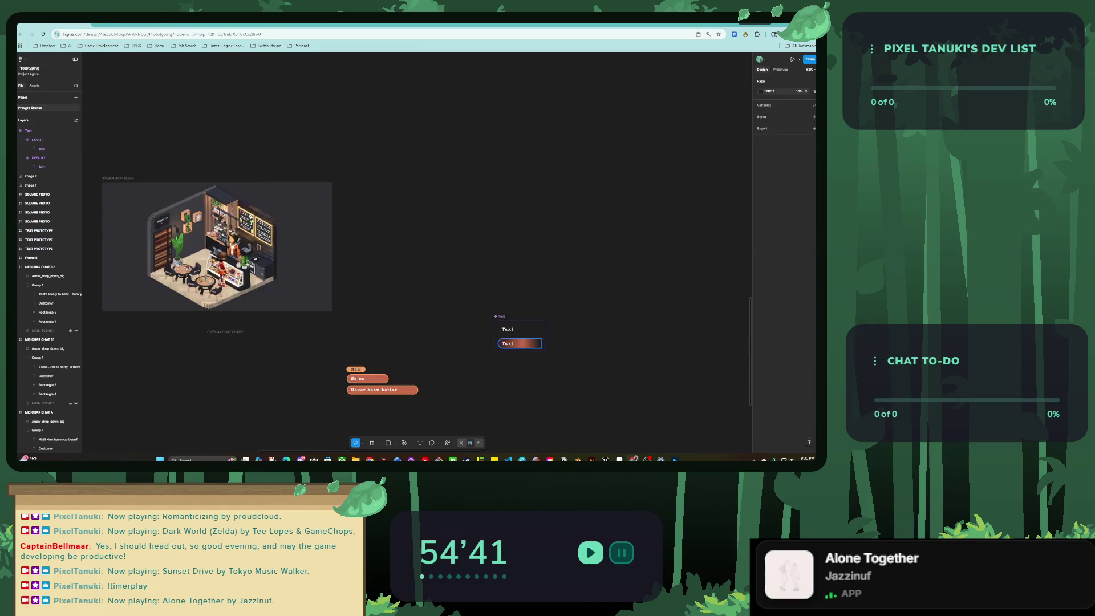
# Make the hover button's outline a linear blue gradient with weight 2.
pyautogui.scroll(5, 450, 286)
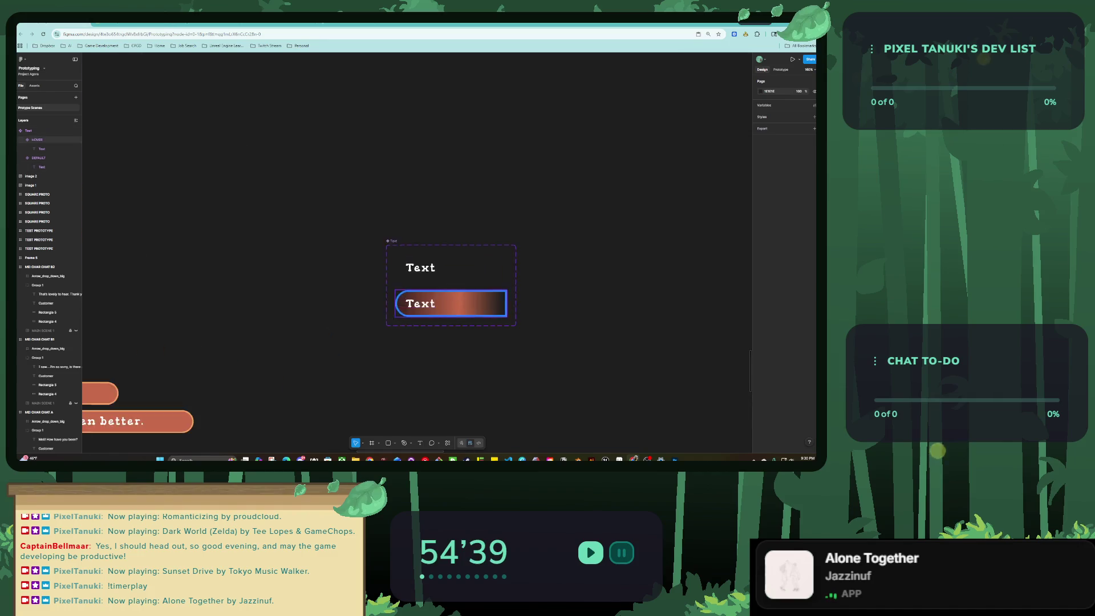
pyautogui.scroll(5, 445, 318)
pyautogui.click(450, 308)
pyautogui.click(760, 327)
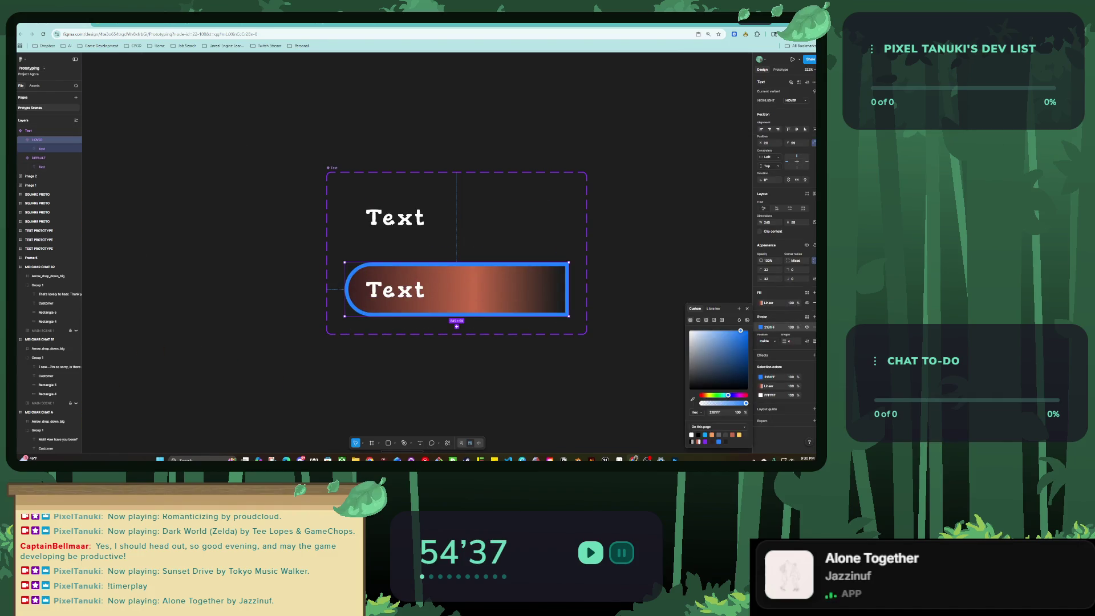
pyautogui.click(697, 320)
pyautogui.moveTo(731, 379); pyautogui.dragTo(615, 380)
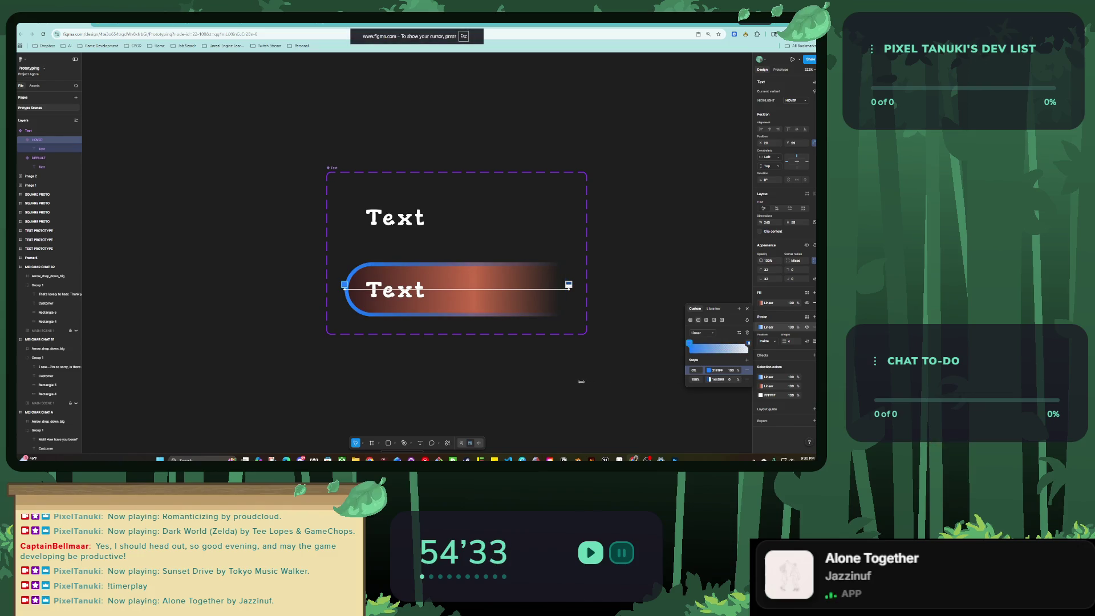
pyautogui.moveTo(581, 381); pyautogui.dragTo(696, 381)
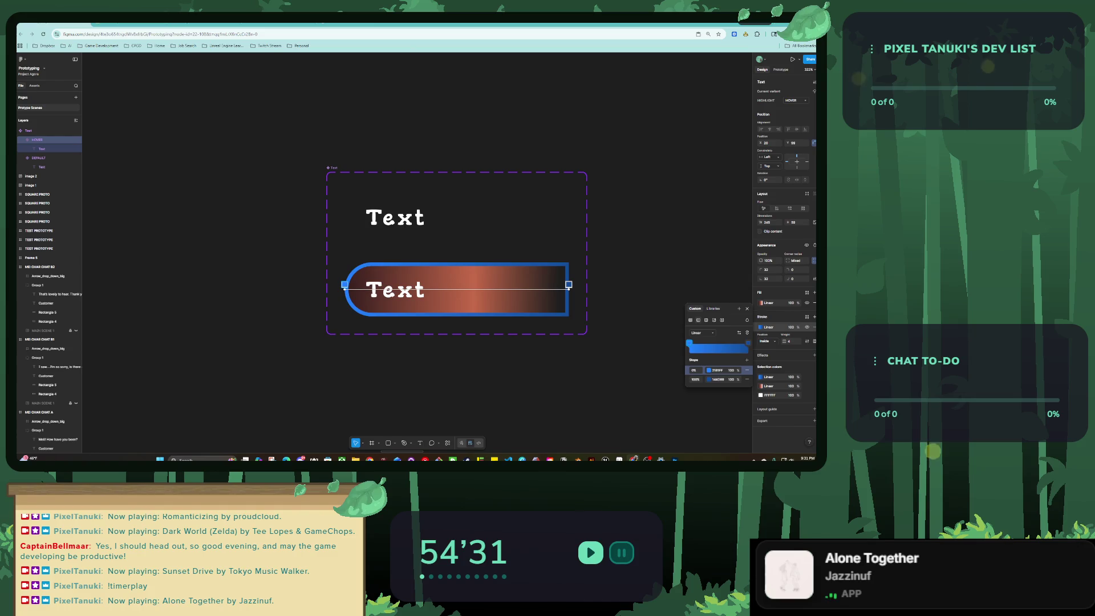
pyautogui.moveTo(784, 341); pyautogui.dragTo(763, 341)
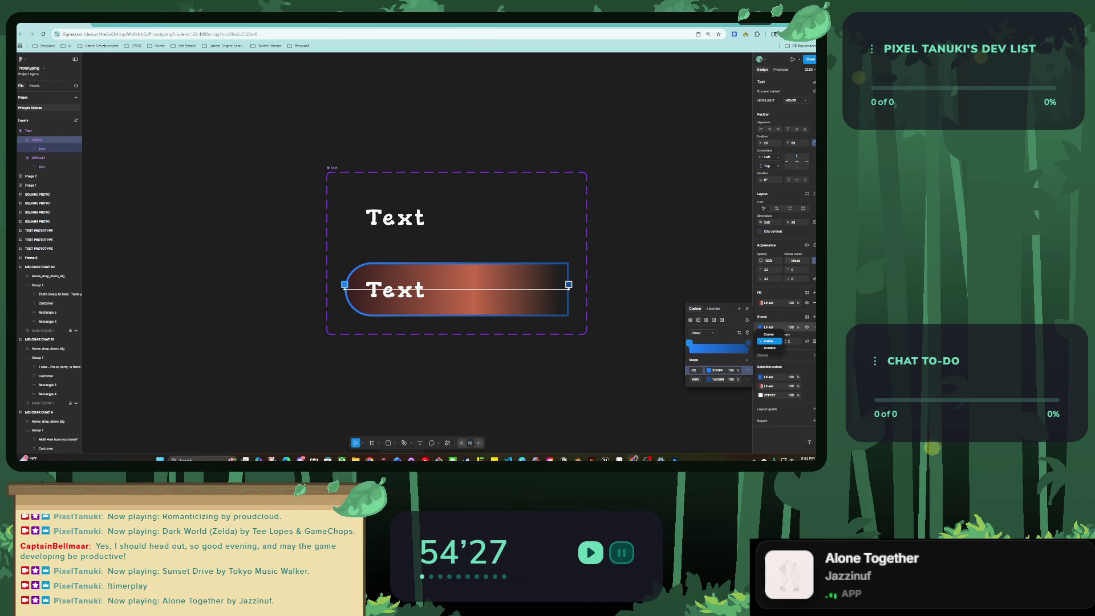
pyautogui.press('Escape')
pyautogui.scroll(-10, 457, 251)
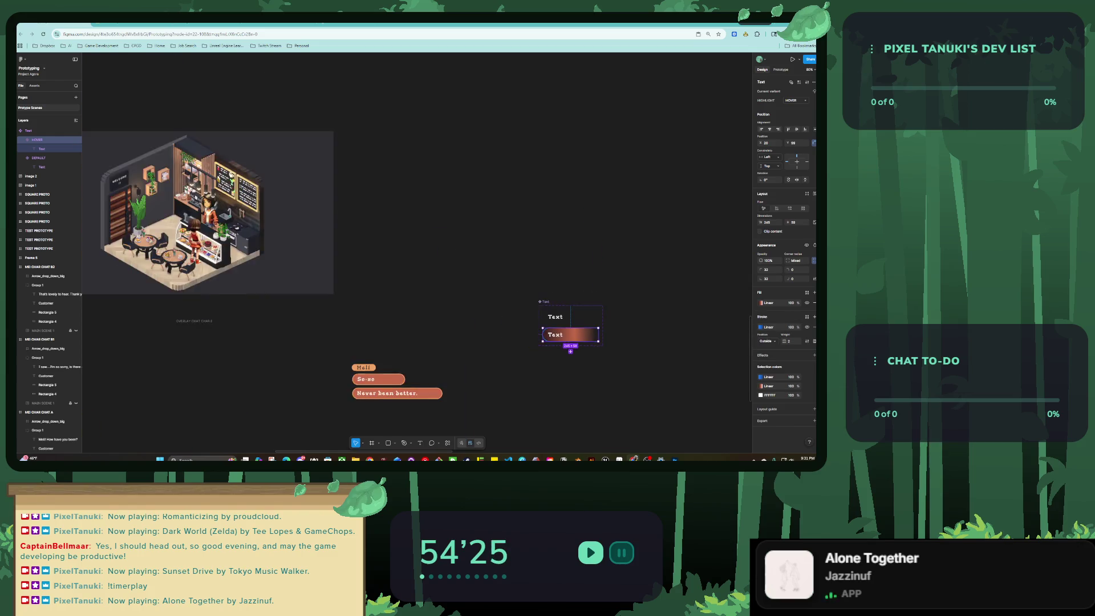
pyautogui.scroll(5, 399, 256)
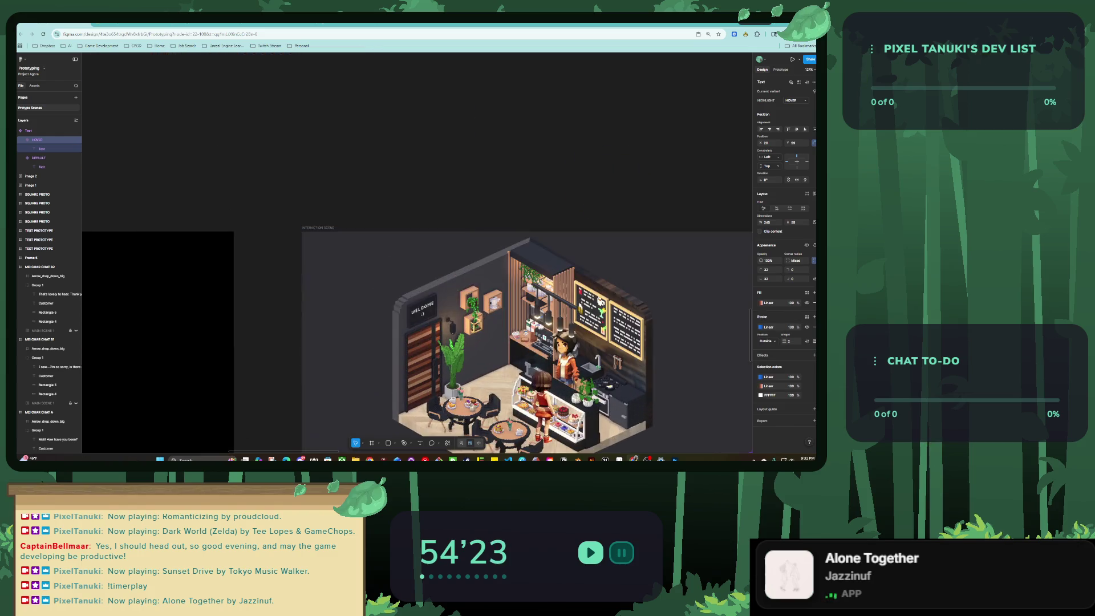
pyautogui.click(318, 227)
pyautogui.hotkey('shift', 'e')
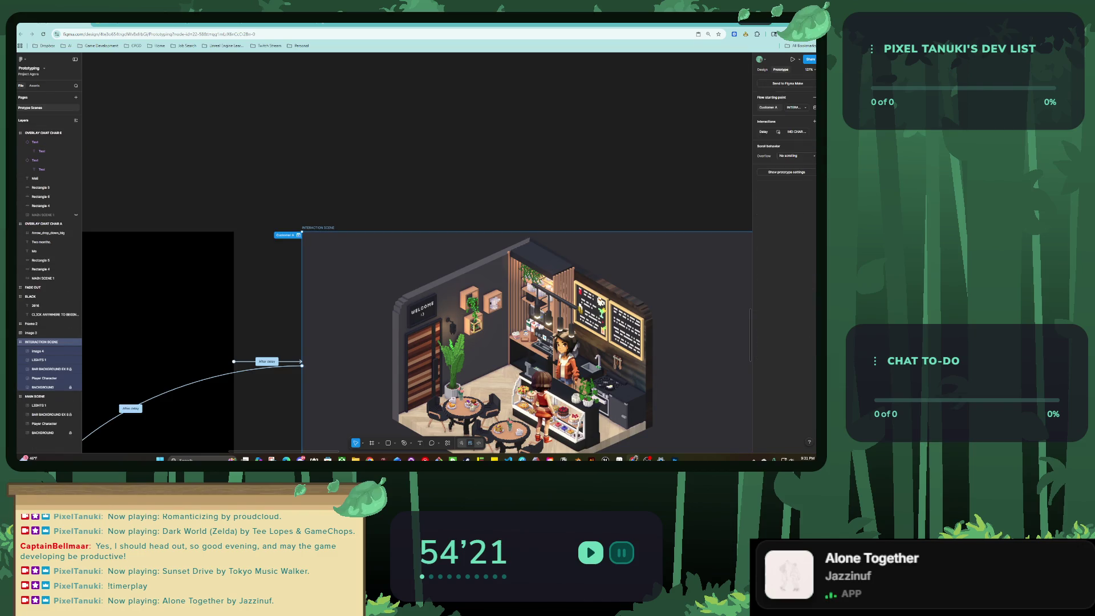
pyautogui.hotkey('shift', 'space')
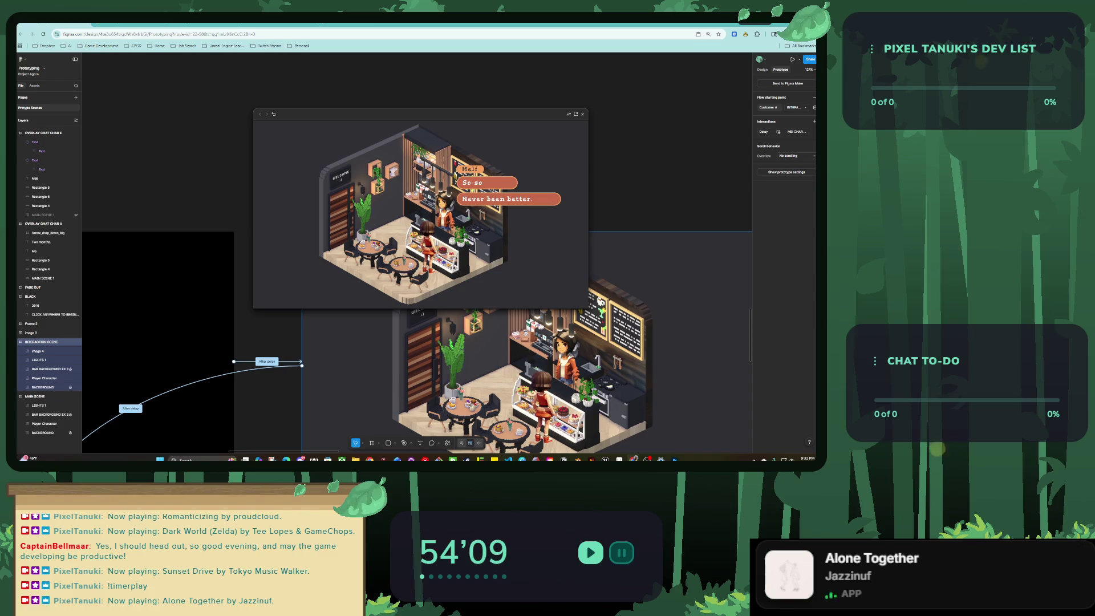
pyautogui.press('Escape')
pyautogui.scroll(-5, 364, 191)
pyautogui.hscroll(10, 416, 274)
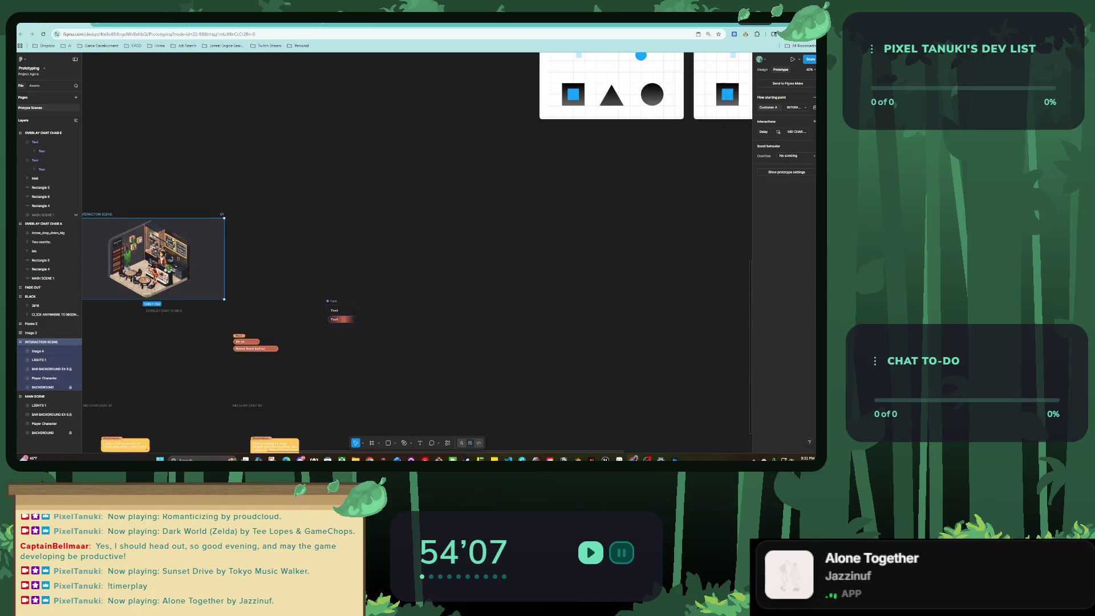
pyautogui.scroll(5, 367, 316)
pyautogui.click(502, 314)
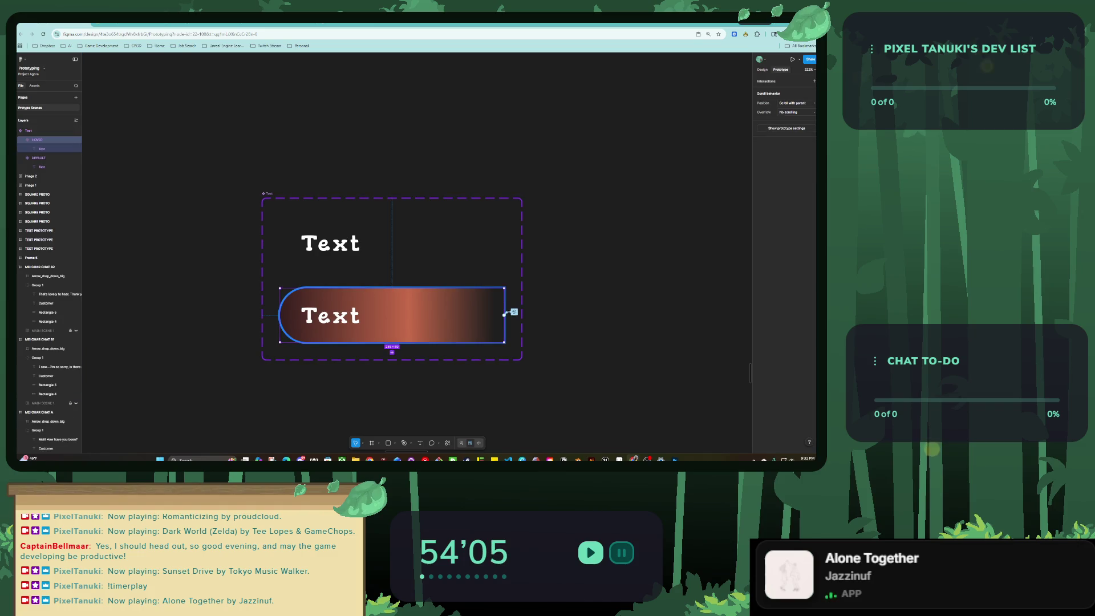
# Set the hover button's outline gradient end stop to 0 opacity.
pyautogui.hotkey('alt', '8')
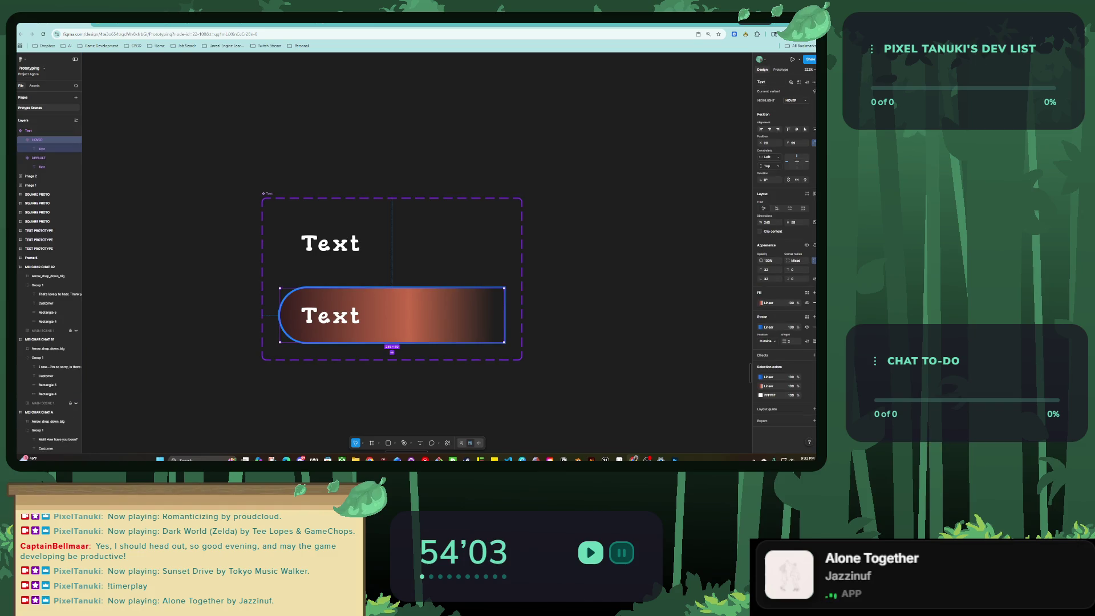
pyautogui.click(41, 342)
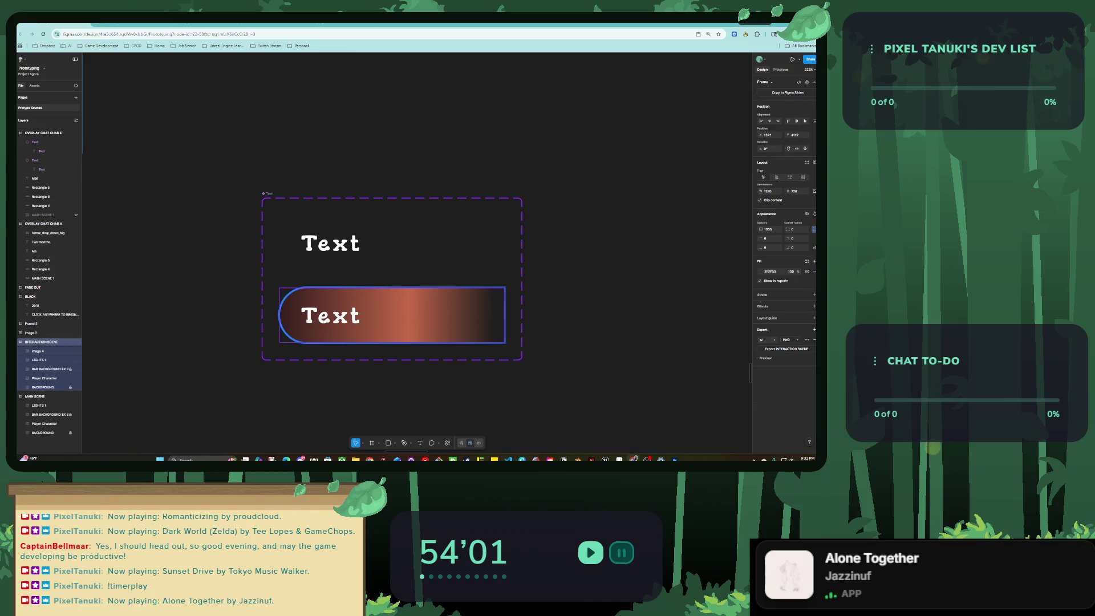
pyautogui.click(392, 314)
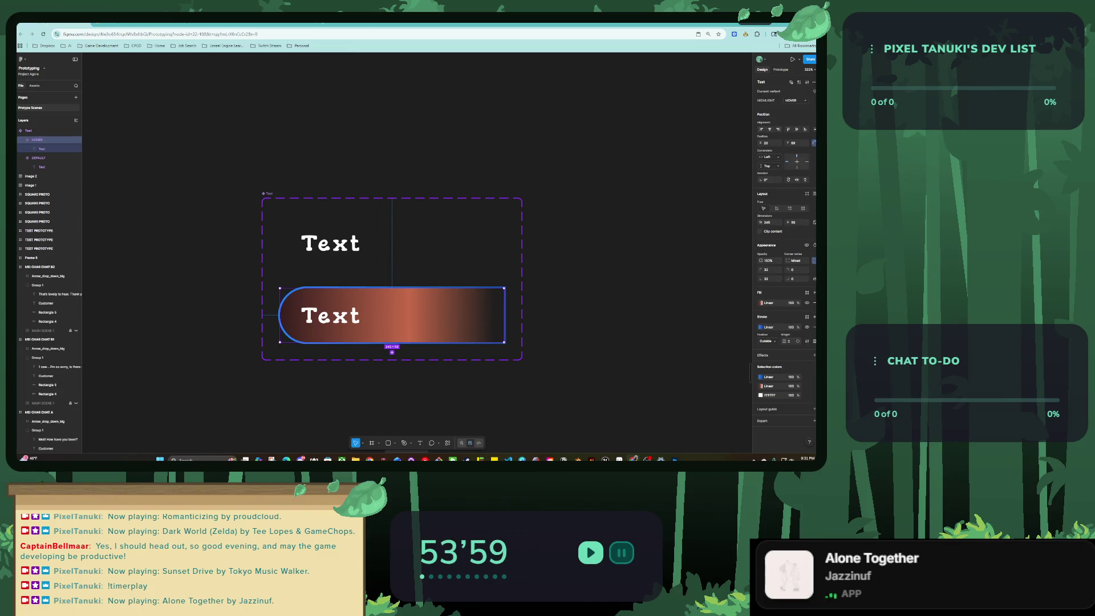
pyautogui.click(761, 327)
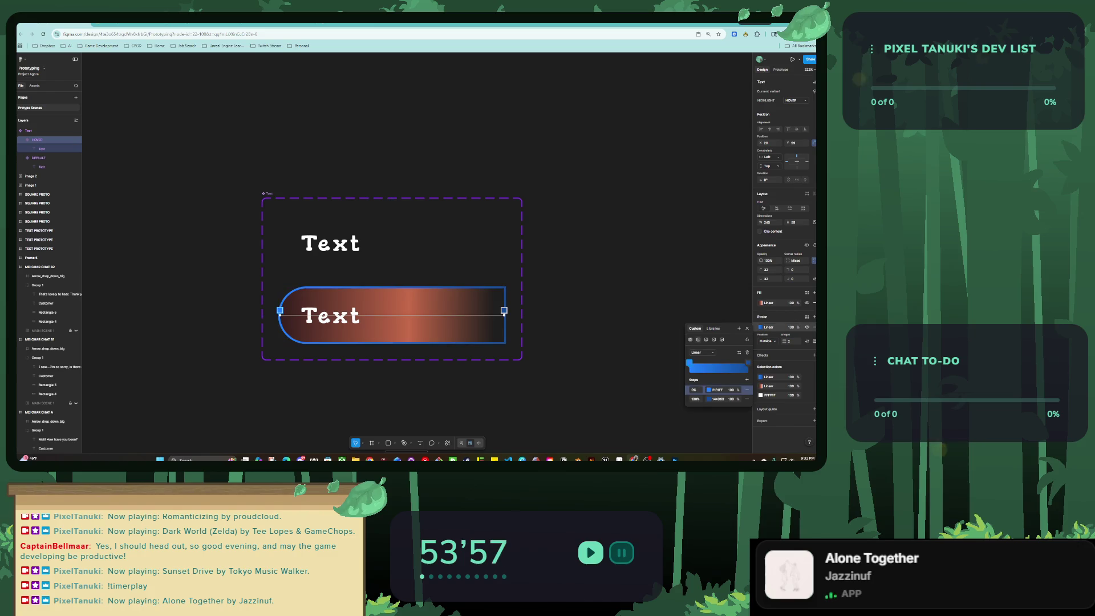
pyautogui.click(730, 398)
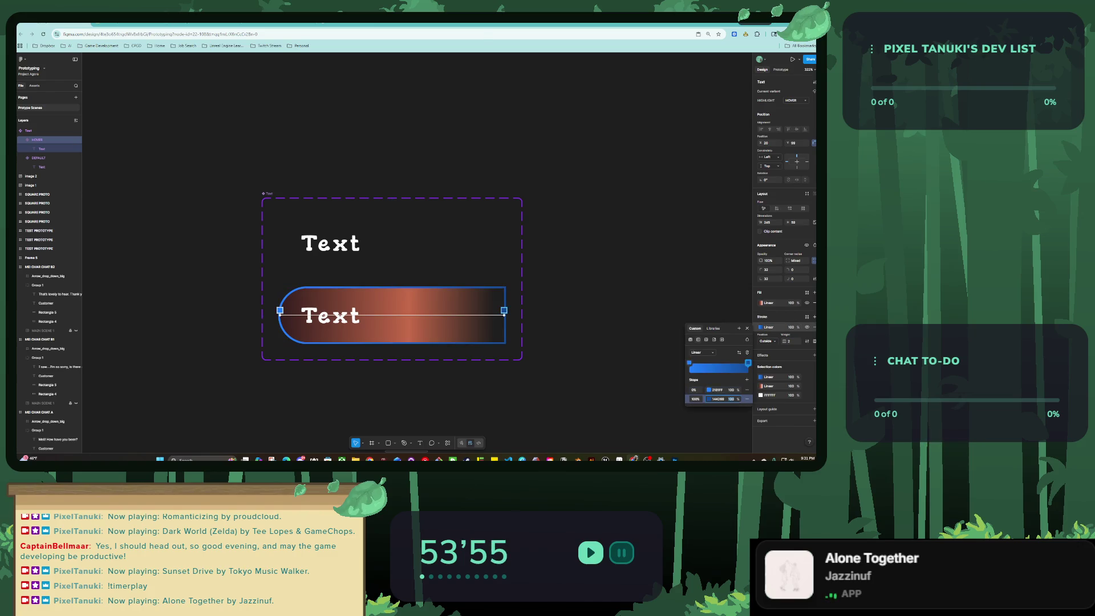
pyautogui.write('0')
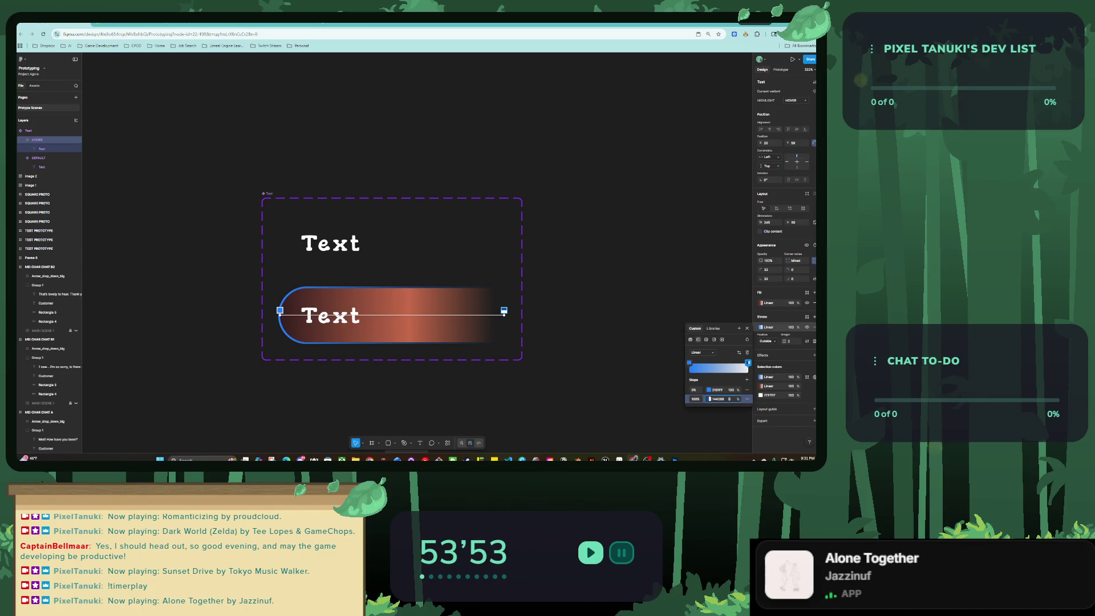
# Shorten the outline gradient so it fades sooner, and thicken the outline.
pyautogui.moveTo(504, 310); pyautogui.dragTo(479, 311)
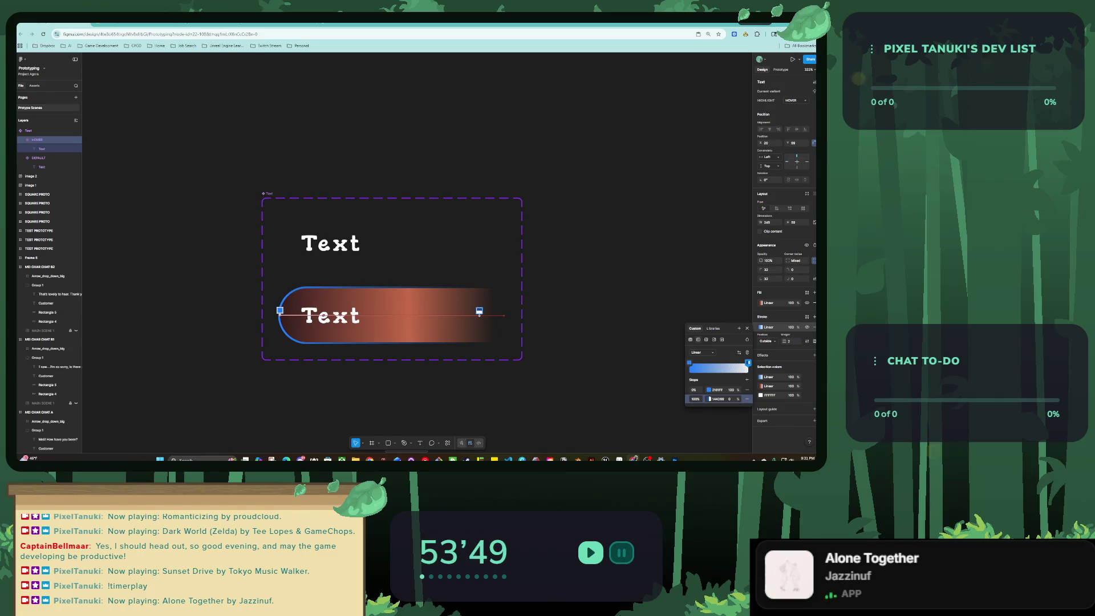
pyautogui.moveTo(784, 340); pyautogui.dragTo(798, 341)
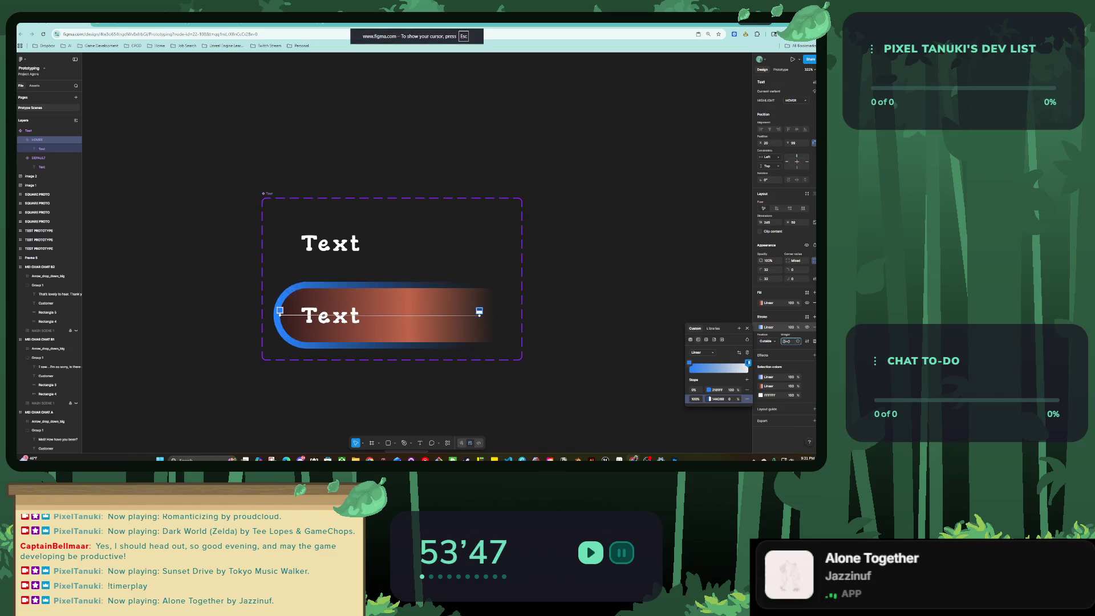
pyautogui.press('Escape')
# Return to the café Interaction Scene with prototype connections shown.
pyautogui.scroll(-5, 558, 289)
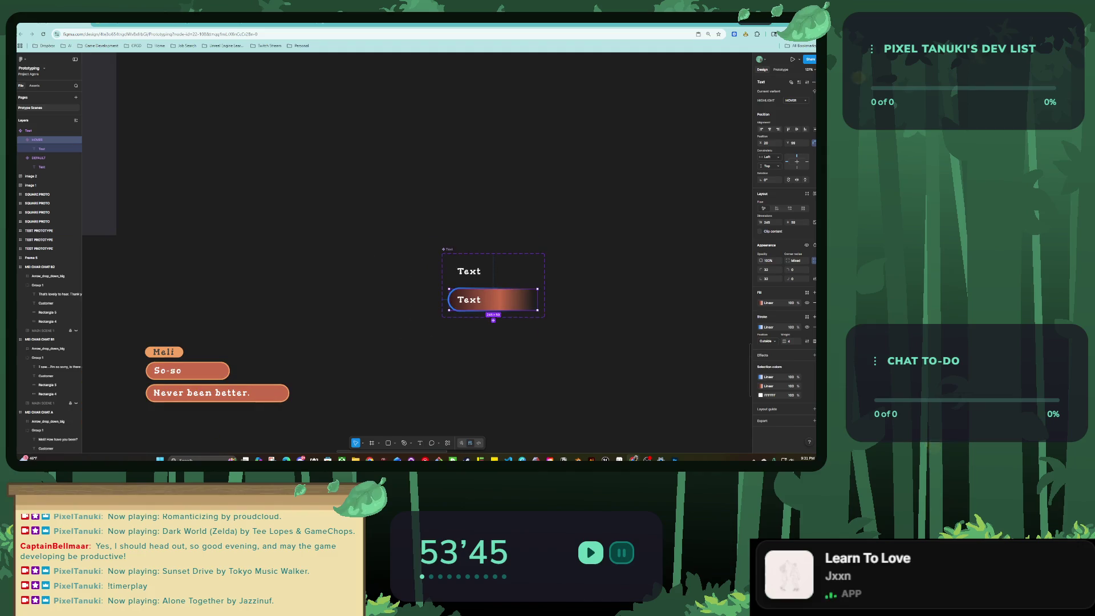
pyautogui.press('Escape')
pyautogui.hscroll(-5, 416, 251)
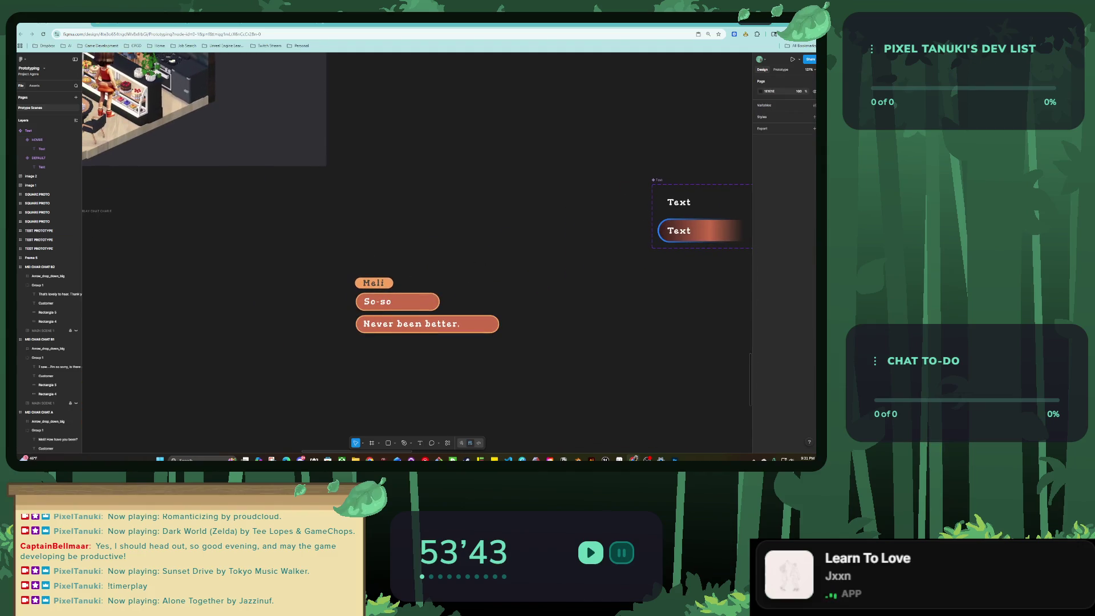
pyautogui.hscroll(-5, 416, 251)
pyautogui.hscroll(-5, 416, 251)
pyautogui.hotkey('shift', 'e')
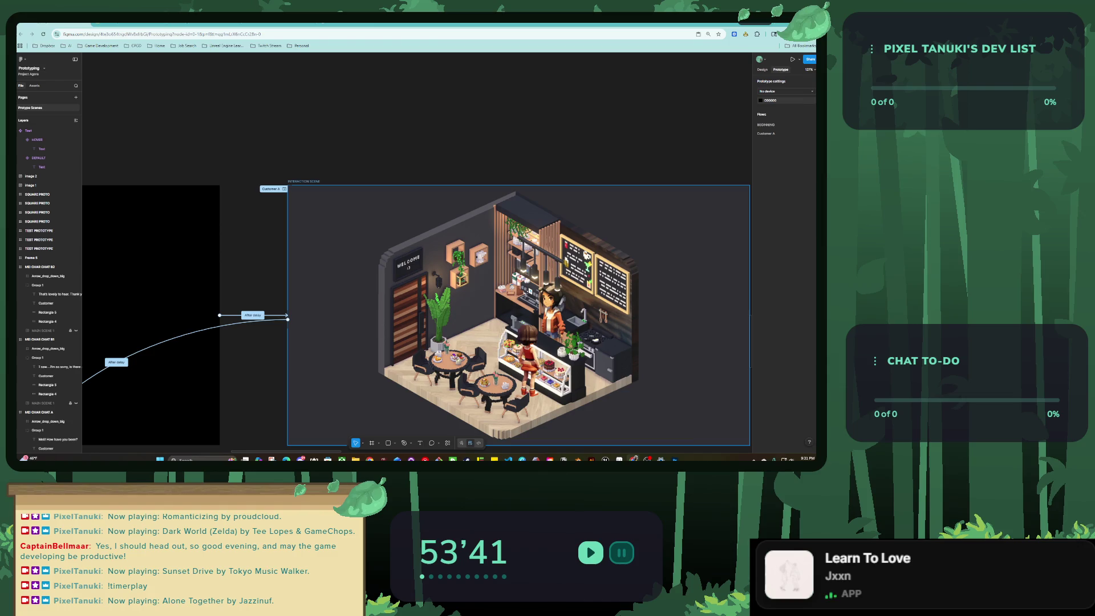
pyautogui.hotkey('shift', 'space')
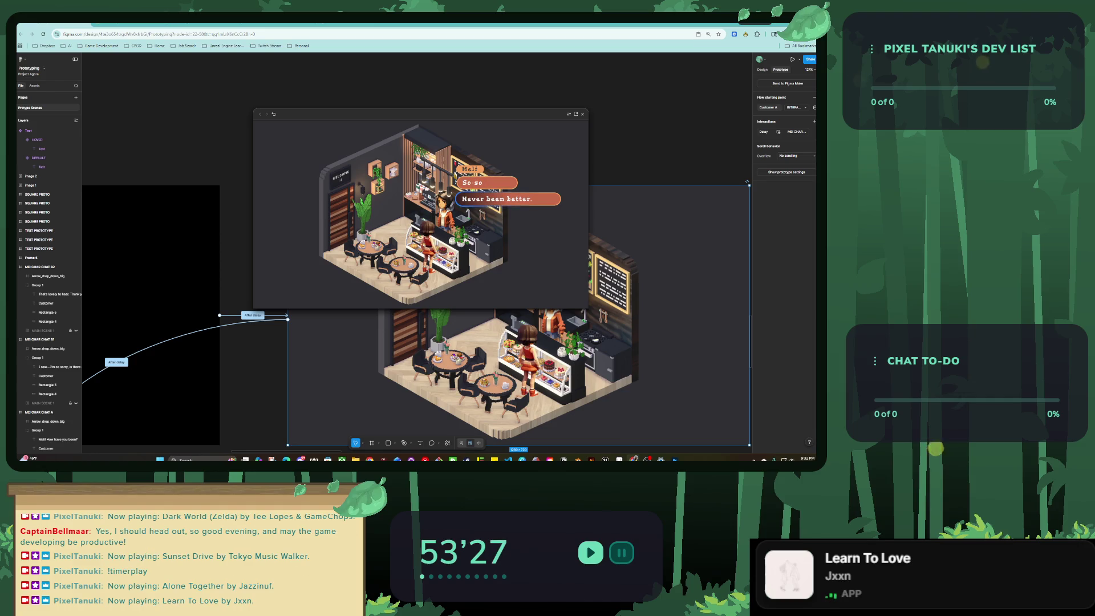
pyautogui.click(508, 198)
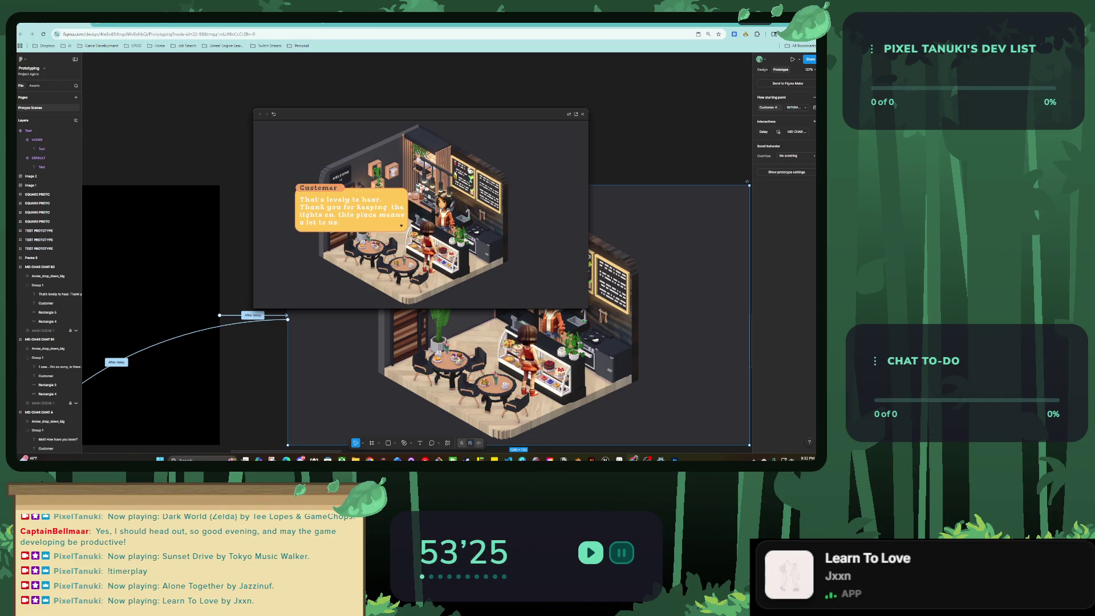
pyautogui.press('Escape')
pyautogui.scroll(-3, 341, 103)
pyautogui.scroll(-3, 341, 103)
pyautogui.scroll(-2, 341, 103)
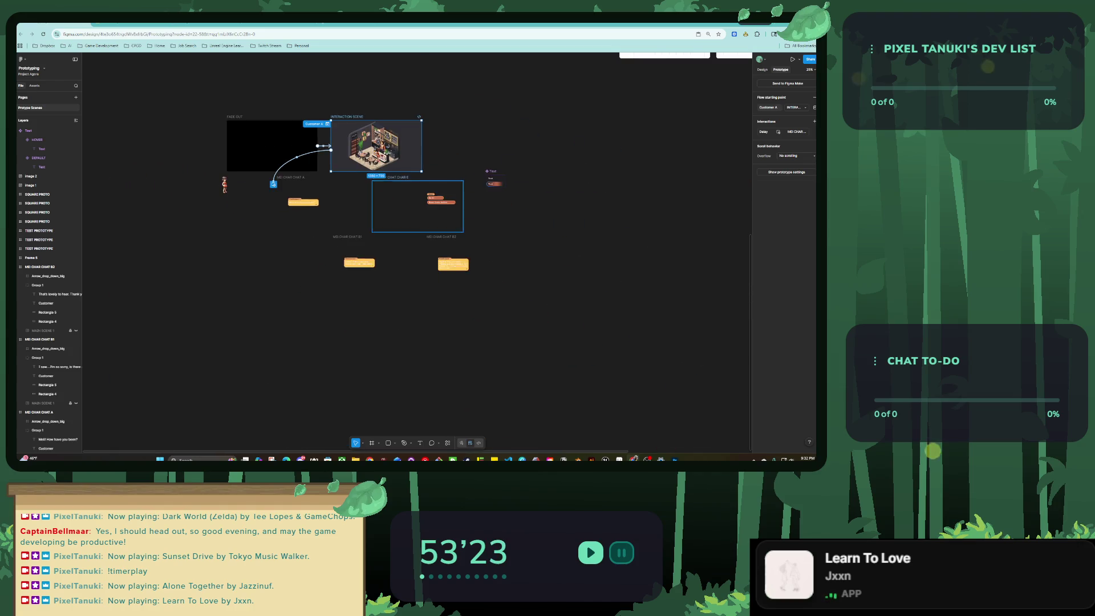
pyautogui.scroll(2, 377, 171)
pyautogui.scroll(3, 443, 267)
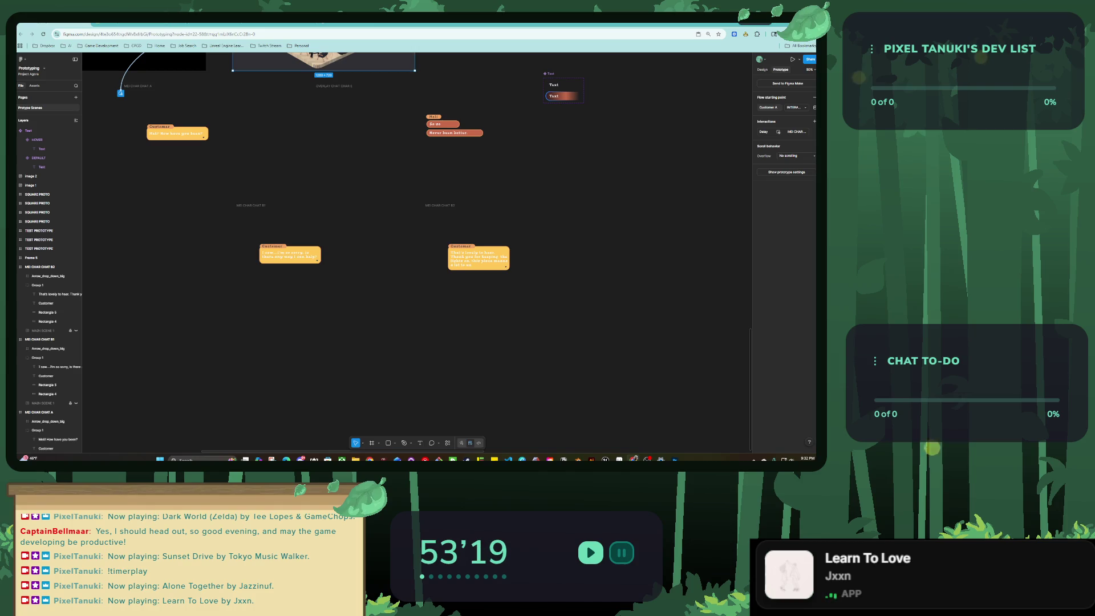
pyautogui.scroll(3, 333, 261)
pyautogui.scroll(-3, 333, 261)
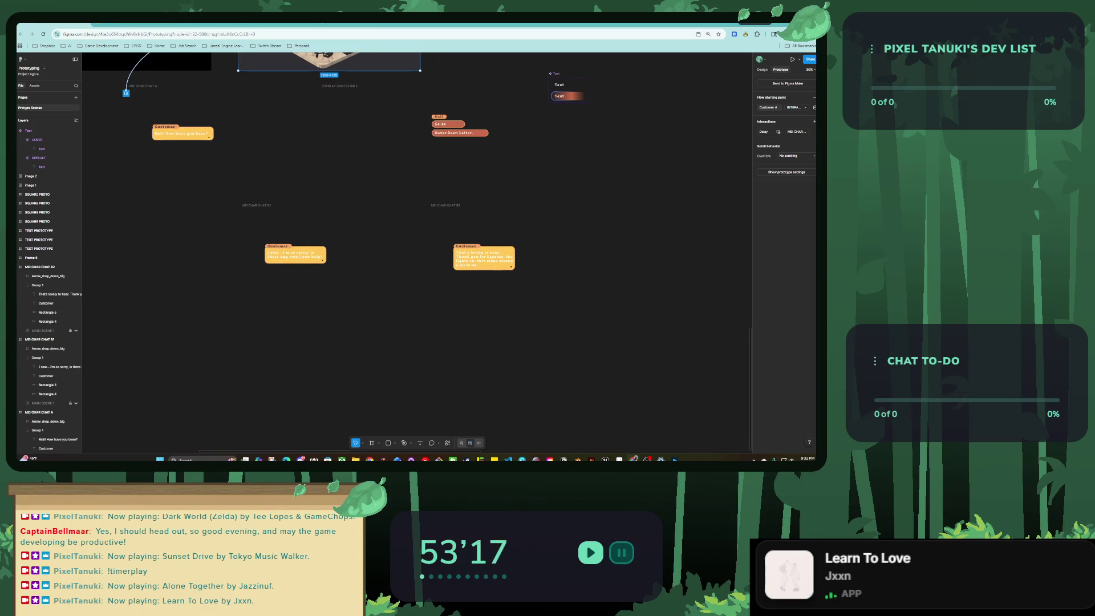
pyautogui.click(333, 260)
pyautogui.click(336, 142)
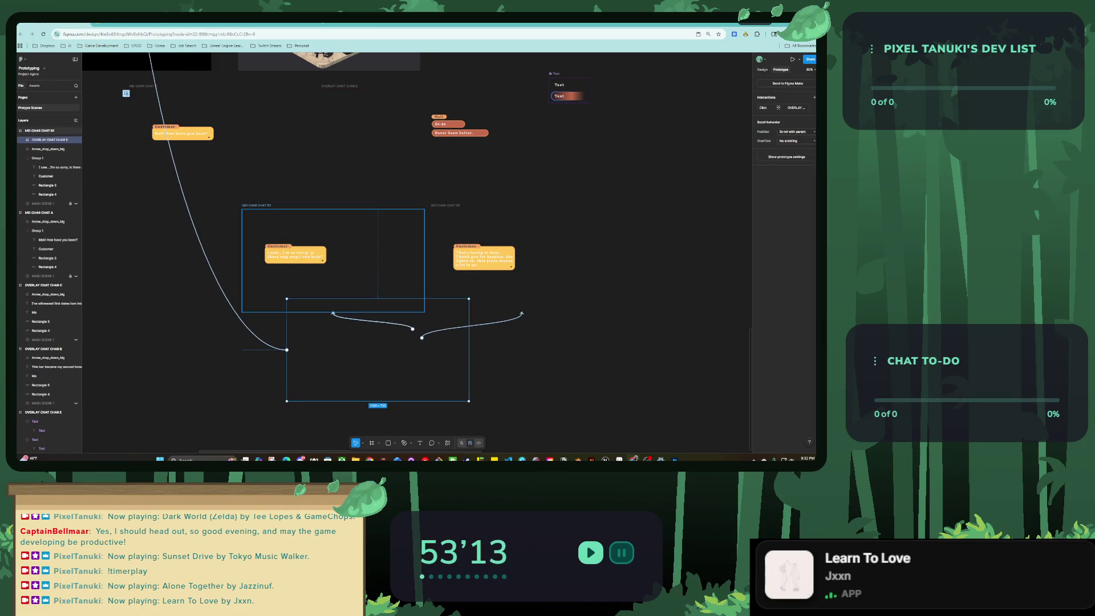
pyautogui.scroll(1, 416, 228)
pyautogui.scroll(-5, 420, 323)
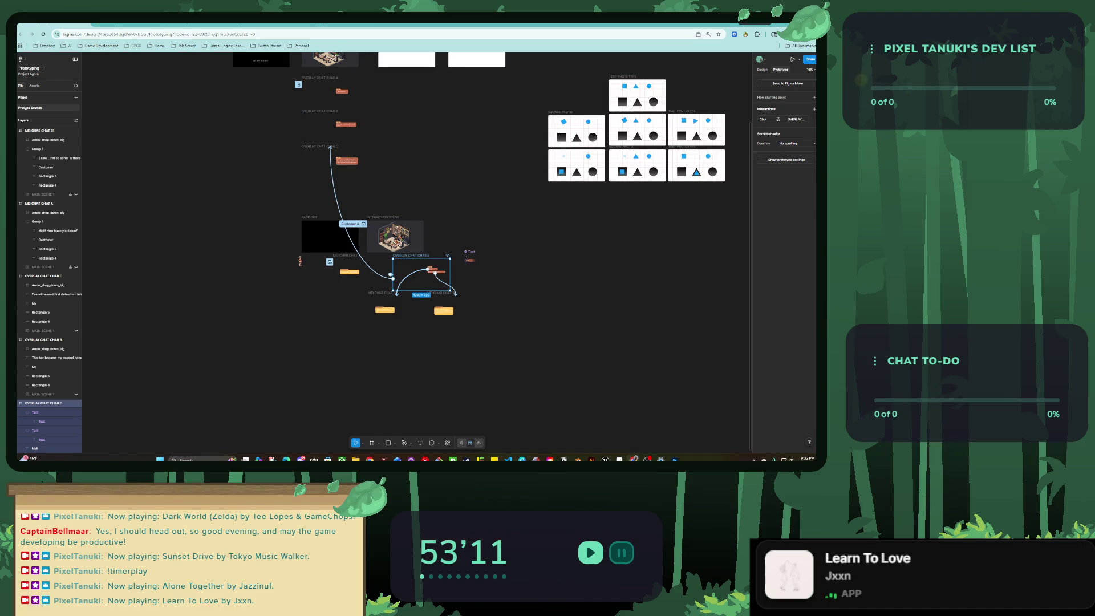
# Duplicate the OVERLAY CHAT CHAR A frame and remove the copy's prototype connection.
pyautogui.moveTo(327, 94); pyautogui.dragTo(416, 335)
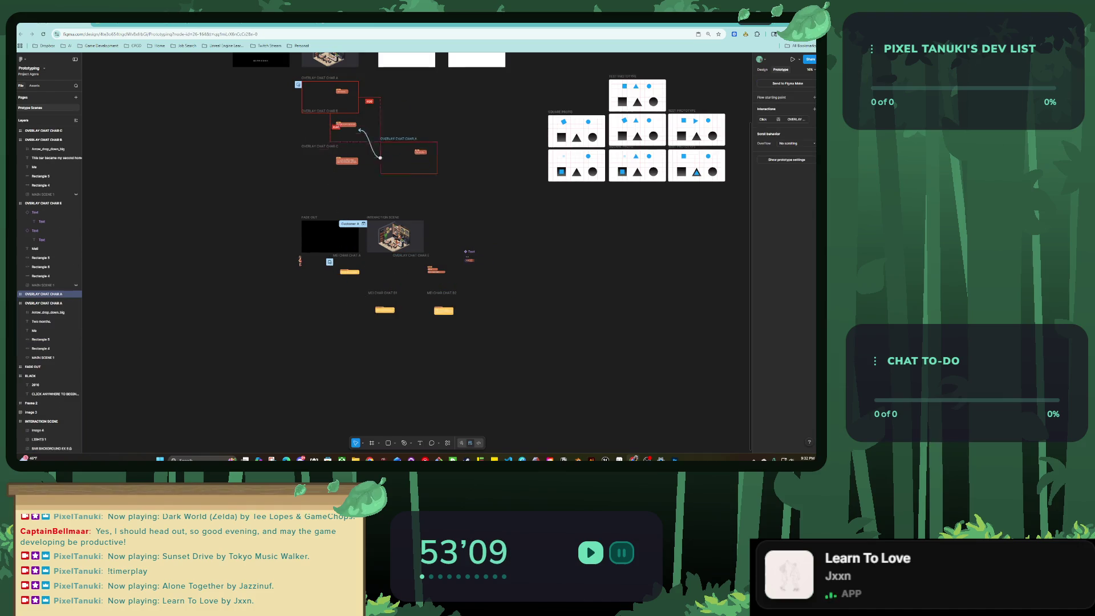
pyautogui.scroll(5, 412, 323)
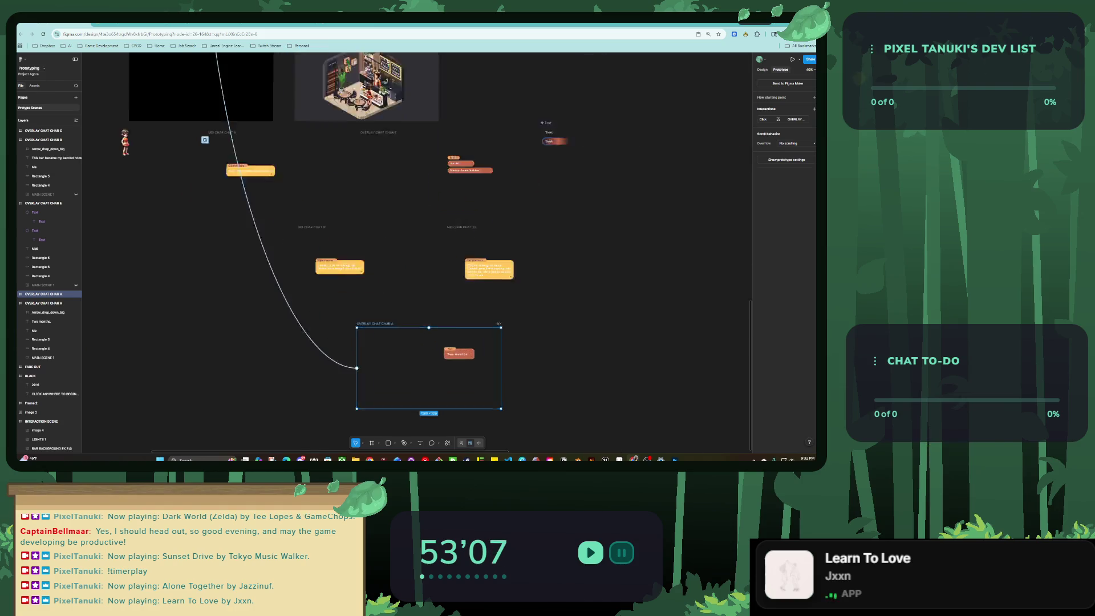
pyautogui.scroll(-1, 420, 256)
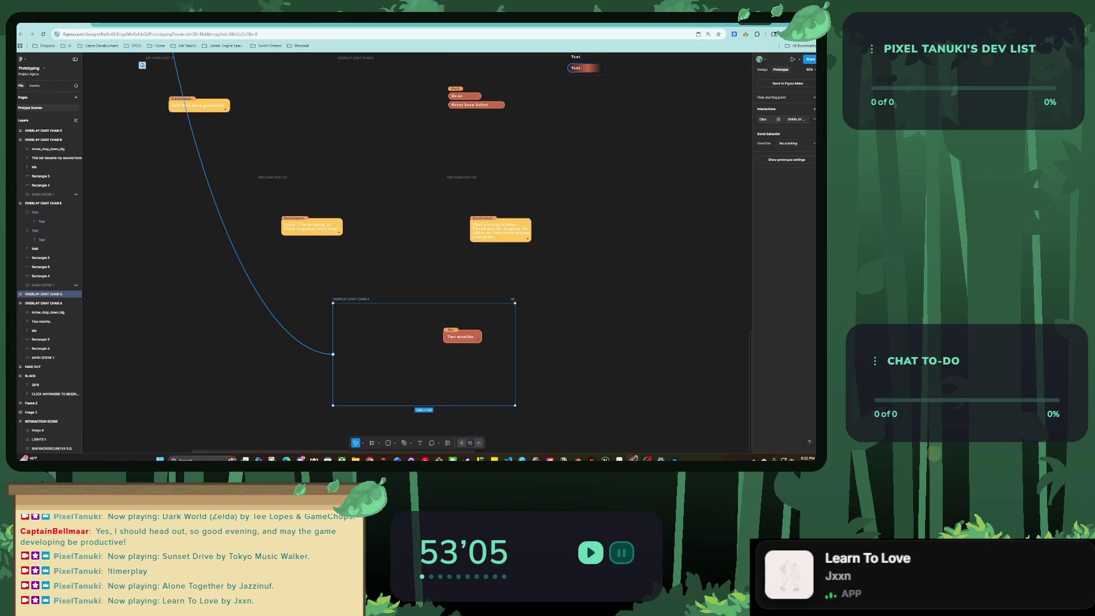
pyautogui.click(814, 119)
# Enlarge the copy's 'Two months.' speech bubble wider and taller.
pyautogui.scroll(3, 406, 357)
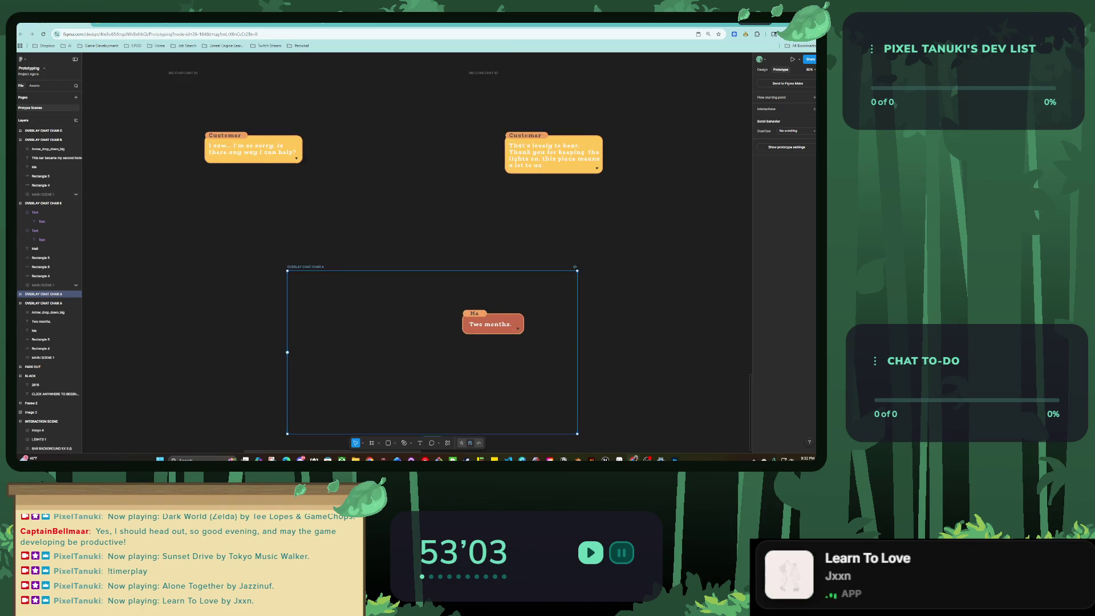
pyautogui.scroll(-1, 406, 357)
pyautogui.scroll(5, 484, 308)
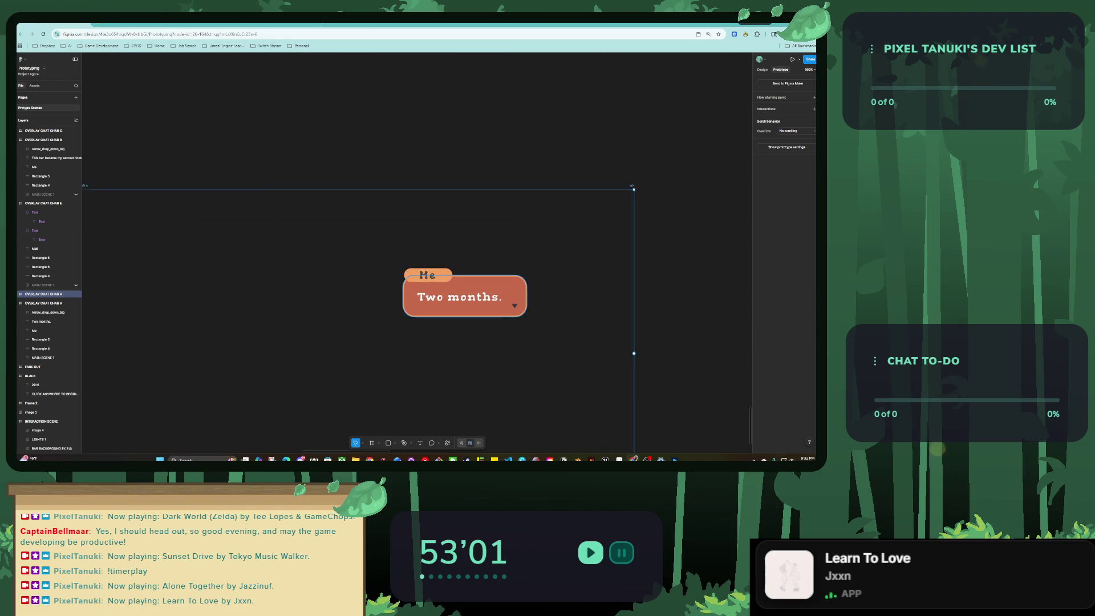
pyautogui.click(484, 308)
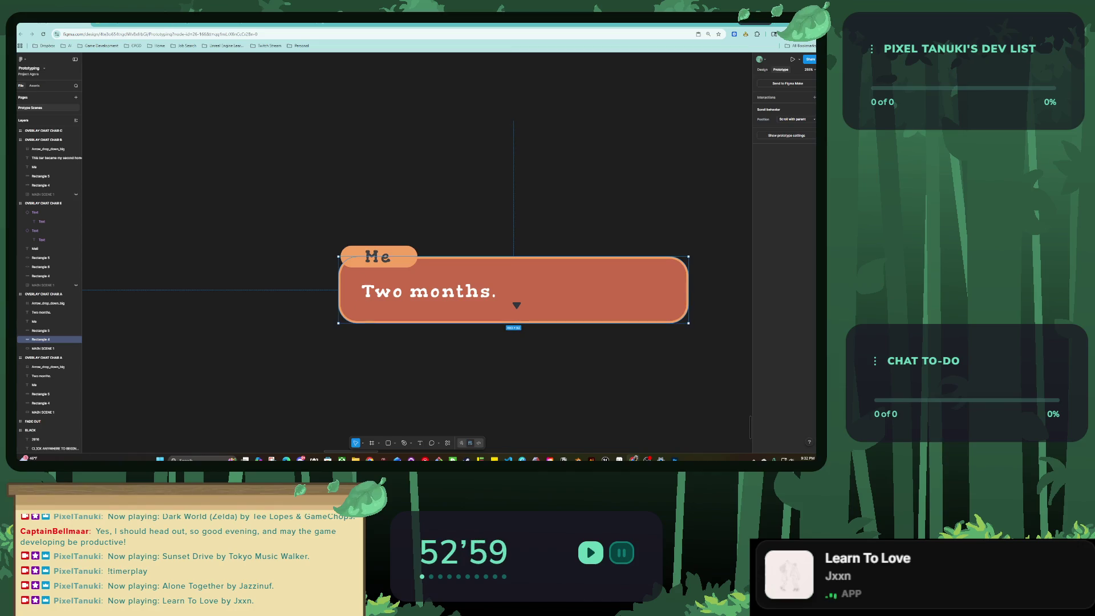
pyautogui.moveTo(664, 323); pyautogui.dragTo(688, 365)
pyautogui.click(516, 305)
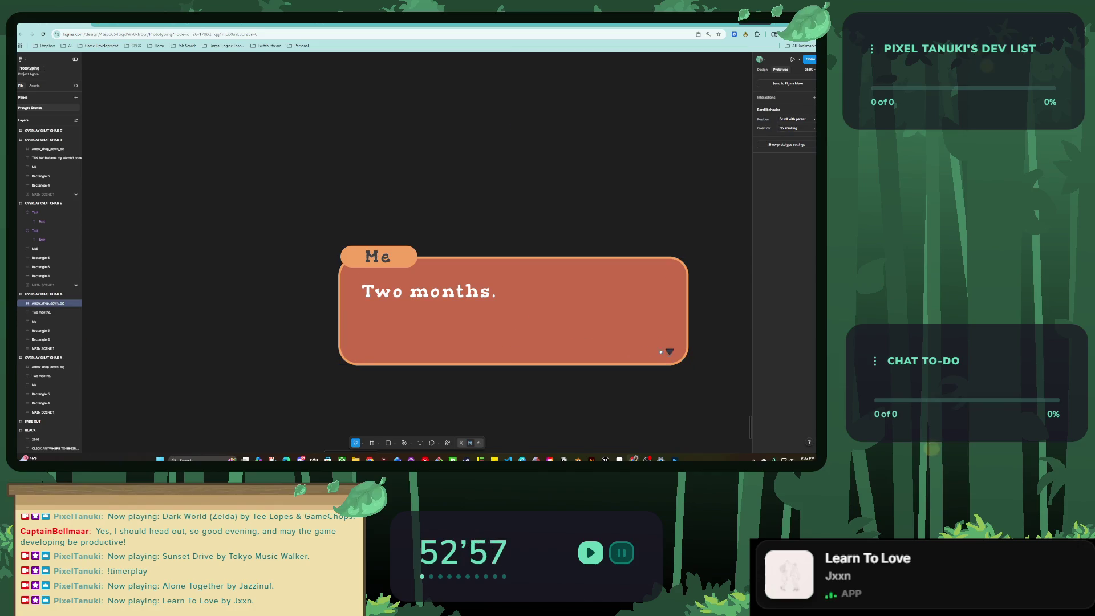
# Replace 'Two months.' with the two-line reply 'I'm glad to hear that. Did you want your usual?'.
pyautogui.click(365, 291)
pyautogui.press('Return')
pyautogui.press('BackSpace')
pyautogui.write("I'm")
pyautogui.write('e')
pyautogui.write(' he')
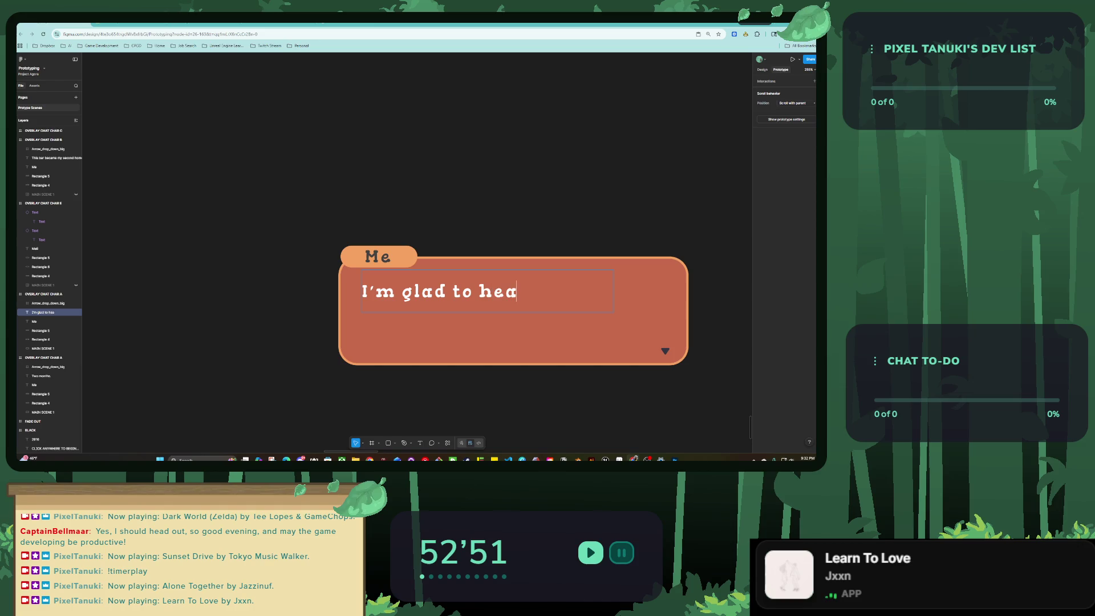
pyautogui.write('that.')
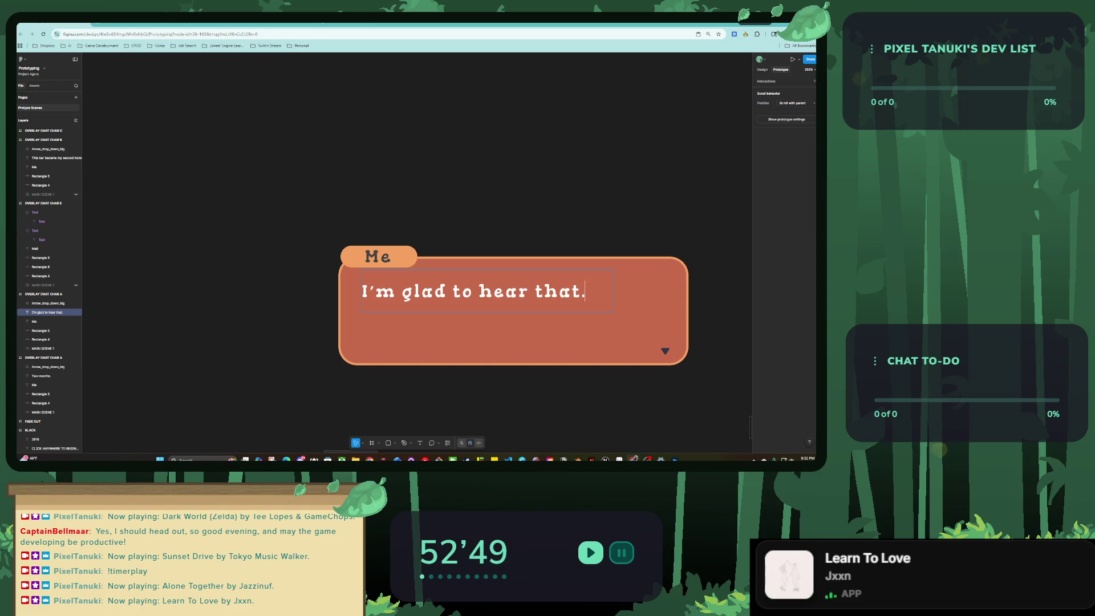
pyautogui.press('Return')
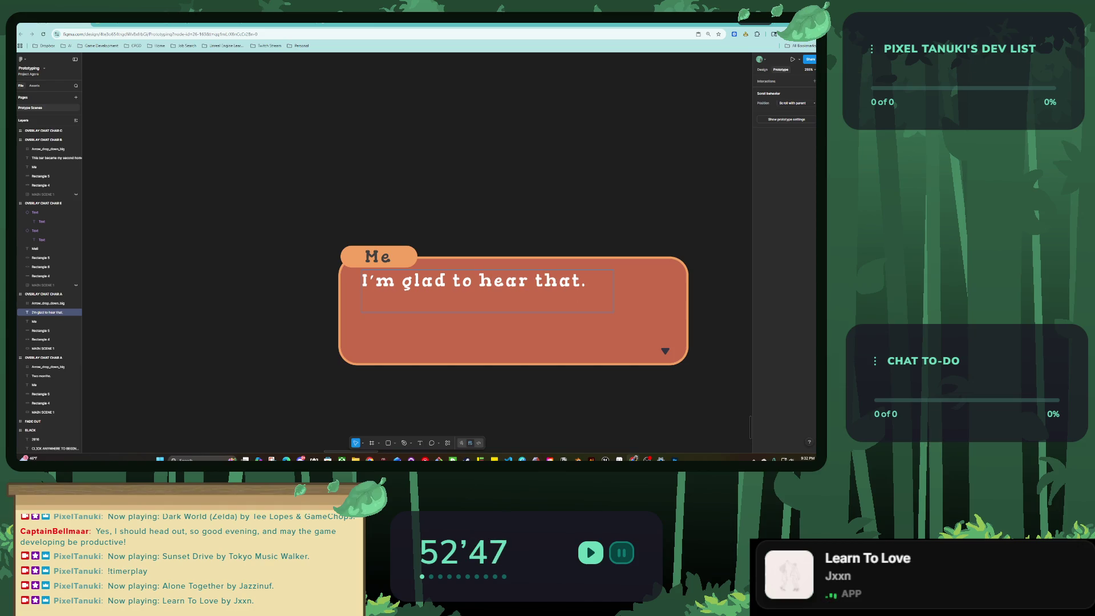
pyautogui.write('Did you want your usu')
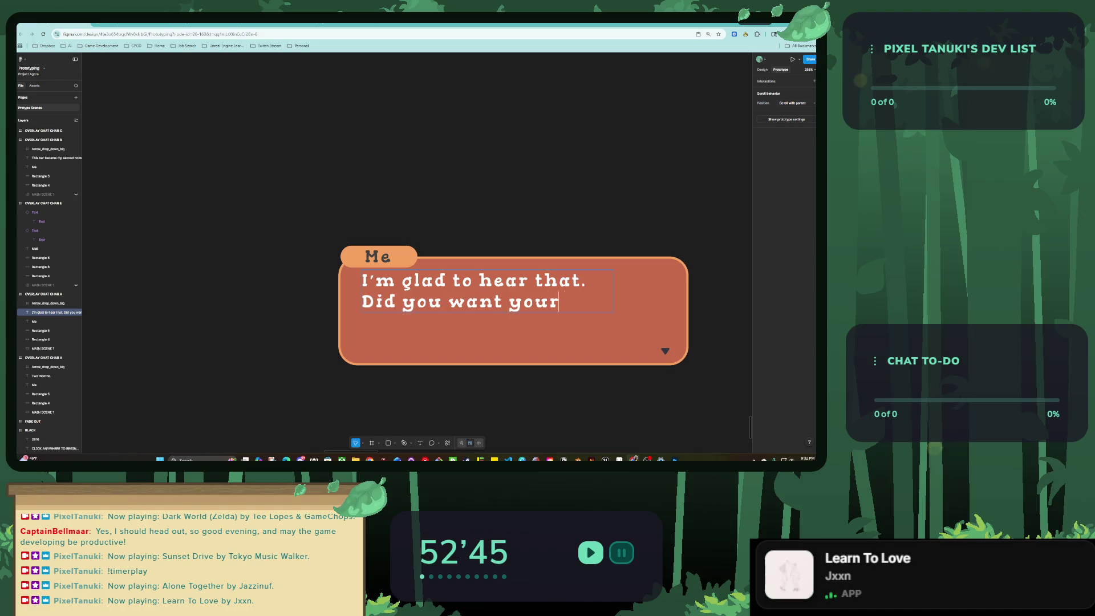
pyautogui.write('al')
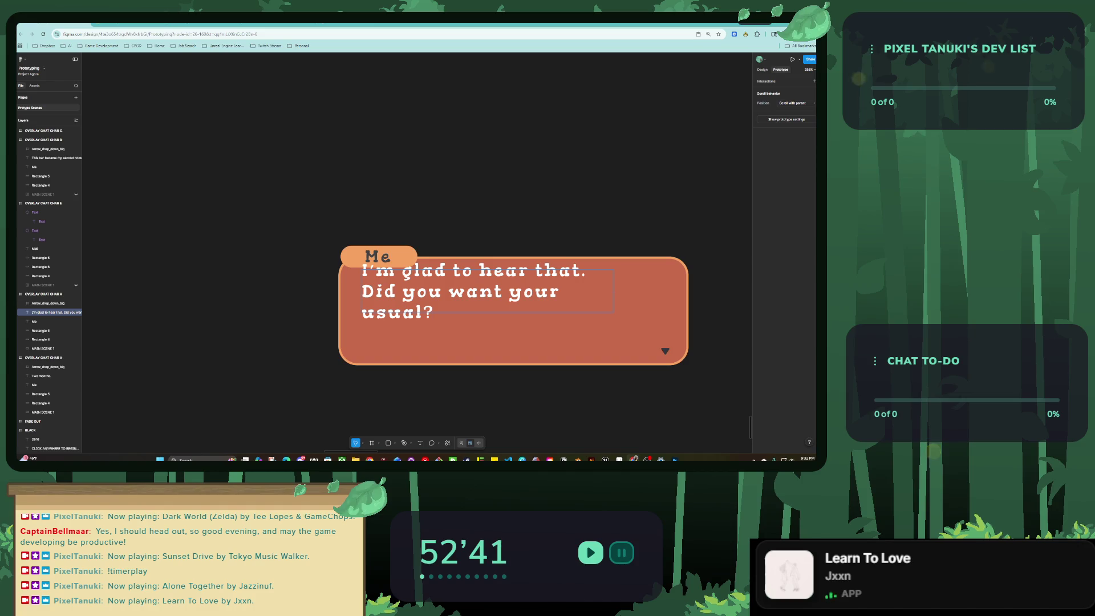
pyautogui.press('Escape')
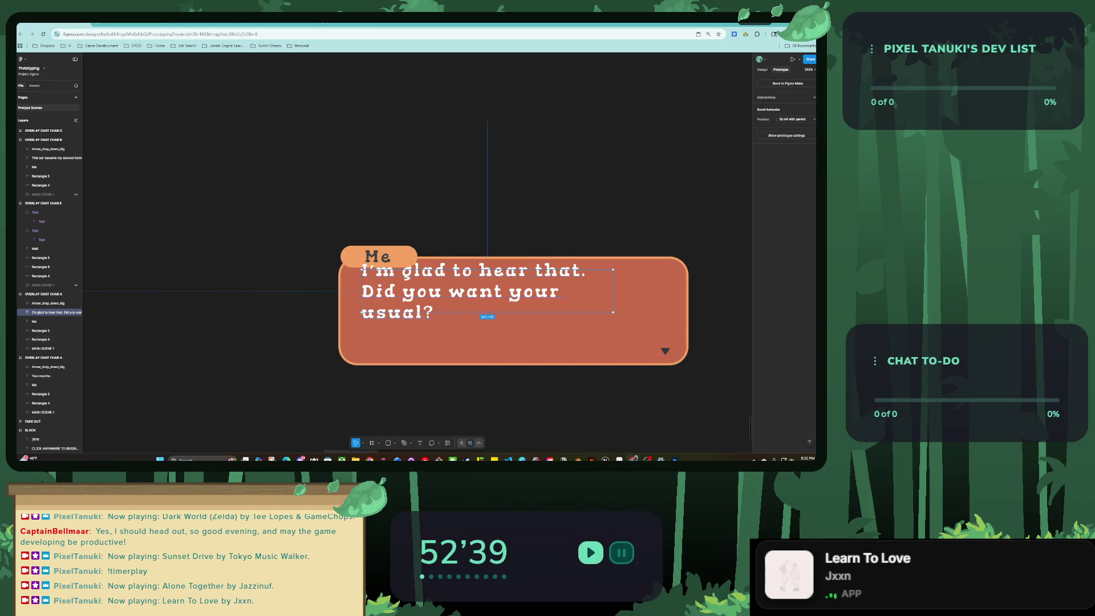
# Resize the dialogue text box and bubble widths so the reply reflows to two lines.
pyautogui.moveTo(487, 311); pyautogui.dragTo(487, 351)
pyautogui.click(655, 311)
pyautogui.moveTo(687, 310)
pyautogui.mouseDown()
pyautogui.moveTo(607, 311)
pyautogui.moveTo(618, 311)
pyautogui.mouseUp()
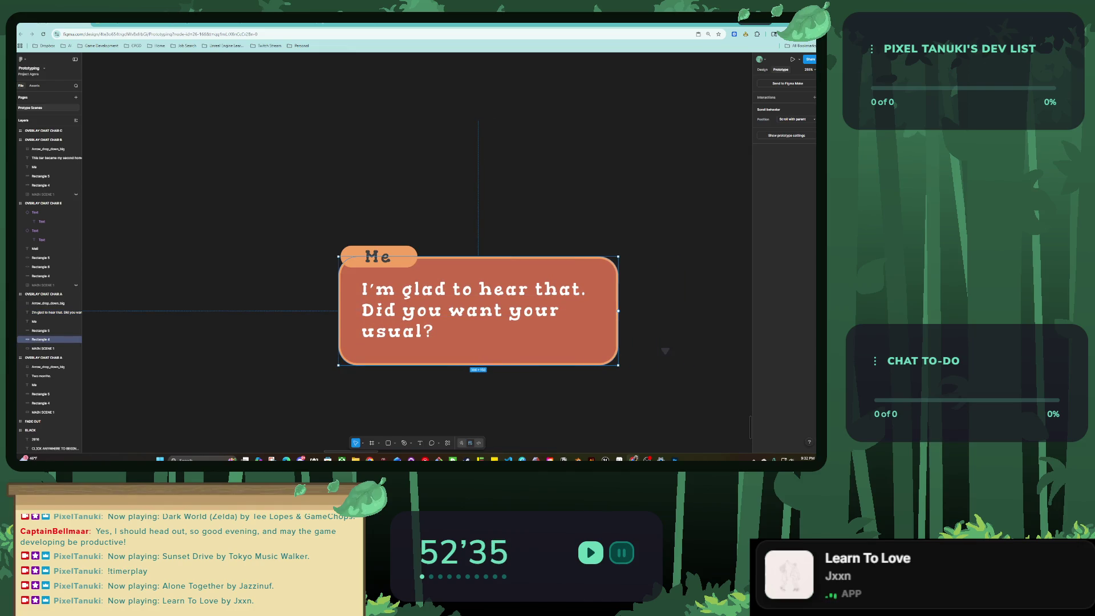
pyautogui.click(473, 310)
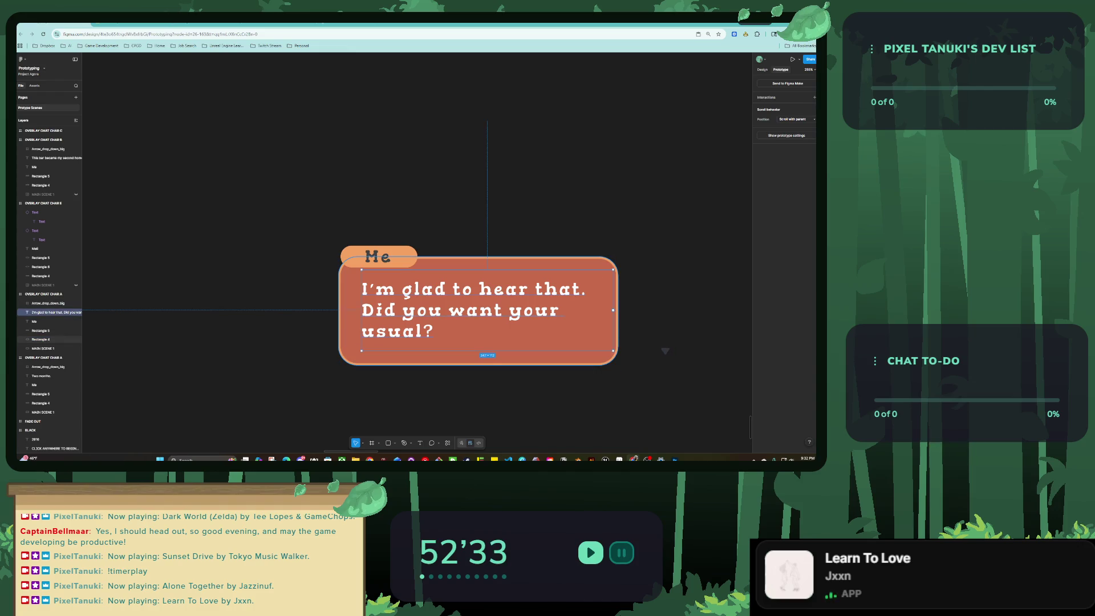
pyautogui.moveTo(599, 346); pyautogui.dragTo(665, 351)
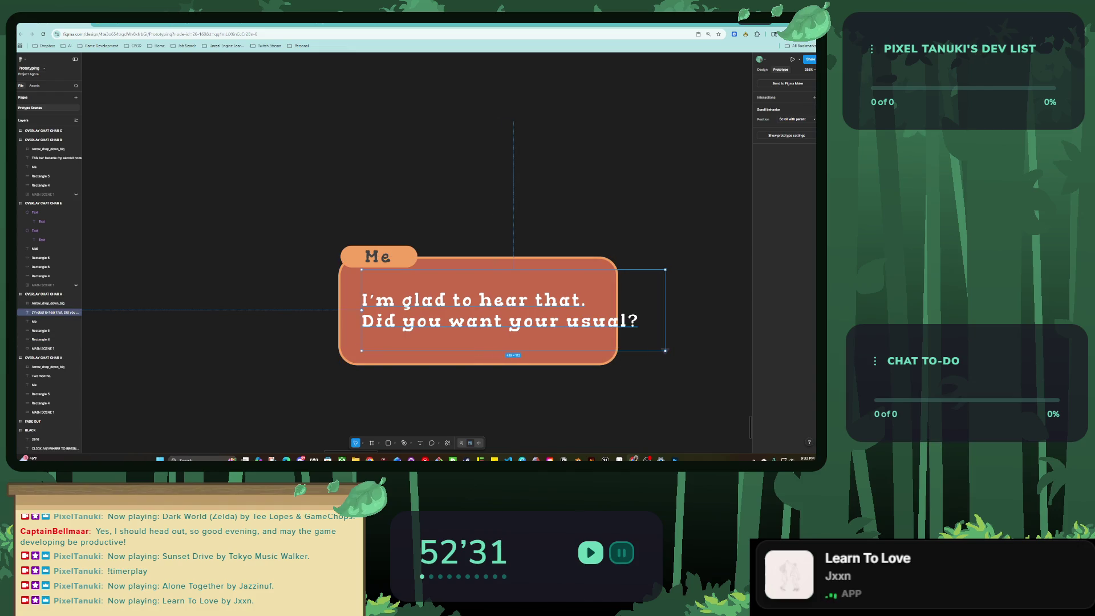
pyautogui.click(570, 358)
pyautogui.moveTo(618, 311)
pyautogui.mouseDown()
pyautogui.moveTo(671, 311)
pyautogui.moveTo(659, 311)
pyautogui.mouseUp()
# Shorten the bubble, nudge the text up, and move the arrow into its bottom-right corner.
pyautogui.click(640, 350)
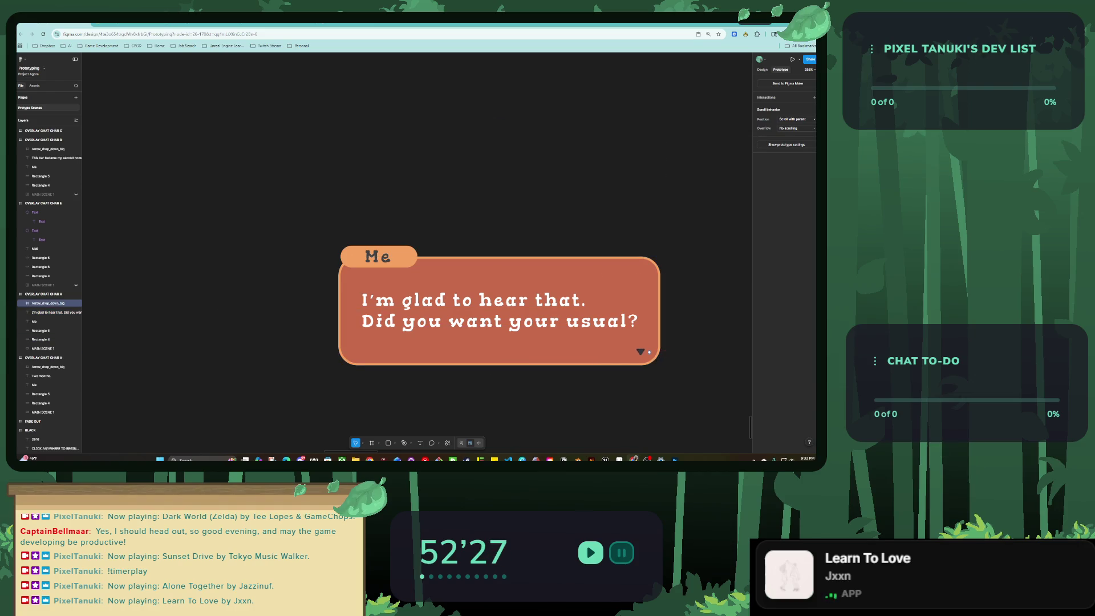
pyautogui.click(499, 363)
pyautogui.moveTo(499, 364); pyautogui.dragTo(499, 356)
pyautogui.click(405, 319)
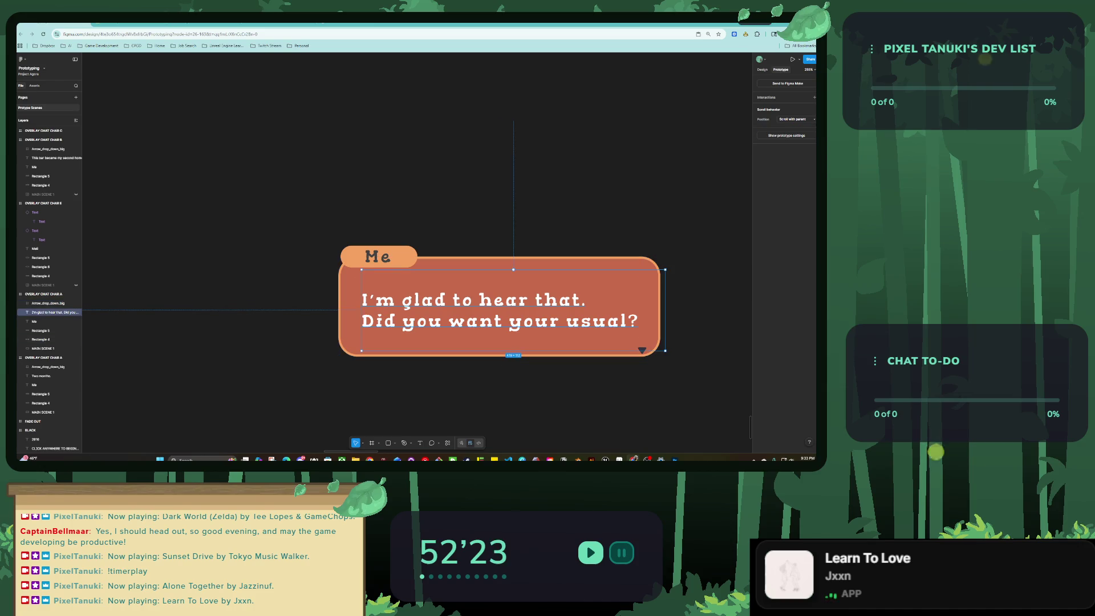
pyautogui.moveTo(405, 319); pyautogui.dragTo(405, 312)
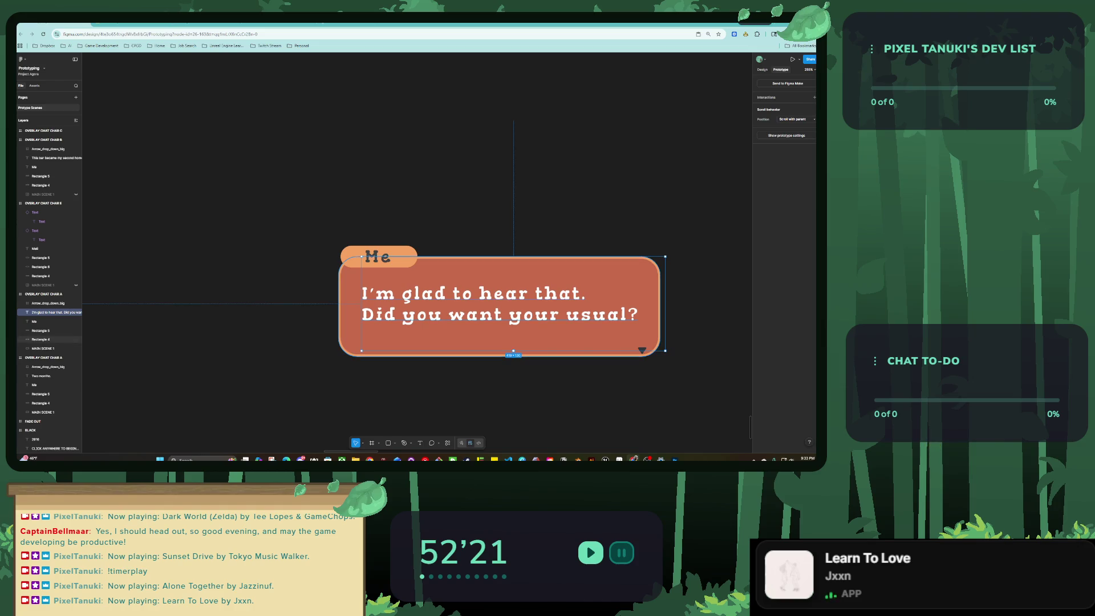
pyautogui.click(499, 353)
pyautogui.moveTo(499, 357); pyautogui.dragTo(499, 346)
pyautogui.click(641, 349)
pyautogui.moveTo(642, 349)
pyautogui.mouseDown()
pyautogui.moveTo(671, 302)
pyautogui.moveTo(662, 302)
pyautogui.moveTo(657, 336)
pyautogui.mouseUp()
pyautogui.click(653, 319)
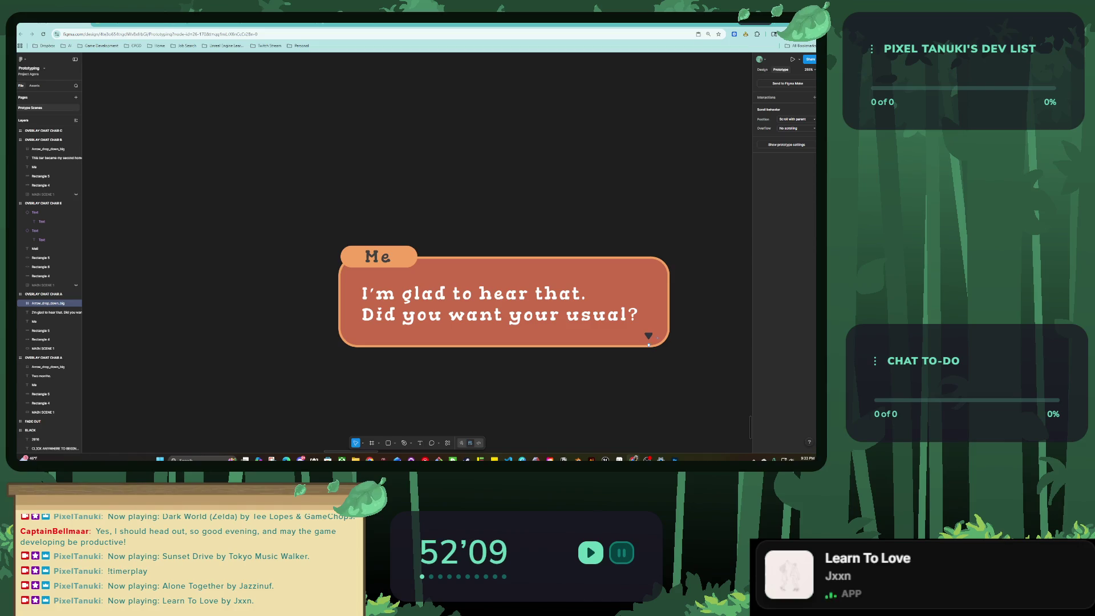
pyautogui.click(513, 346)
# Set the B1 chat frame's Swap overlay target to the copied overlay frame.
pyautogui.scroll(-5, 450, 323)
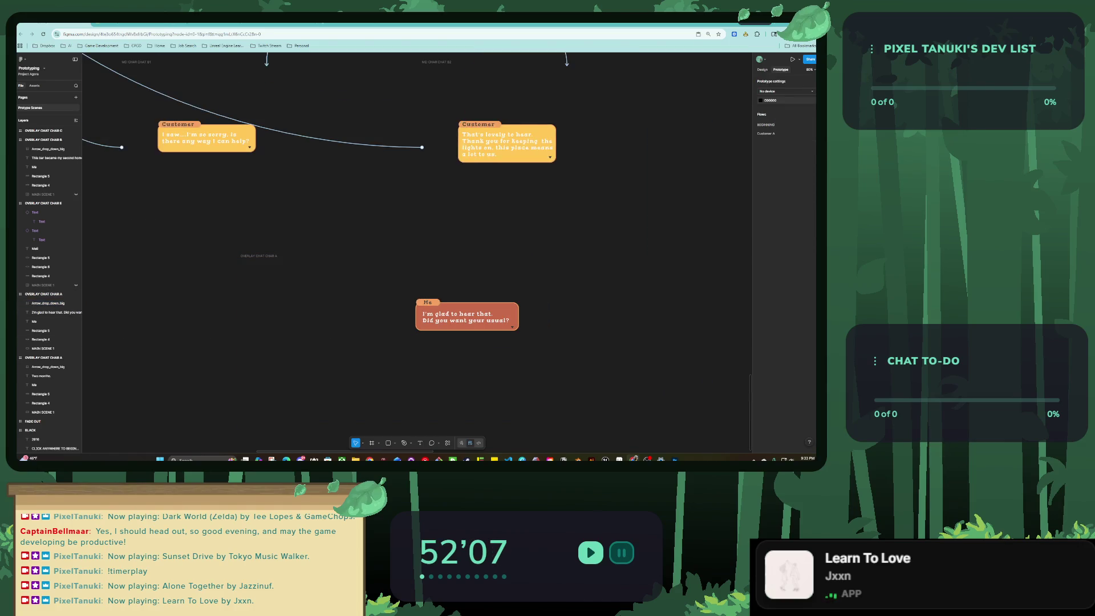
pyautogui.scroll(-2, 701, 221)
pyautogui.scroll(-2, 700, 222)
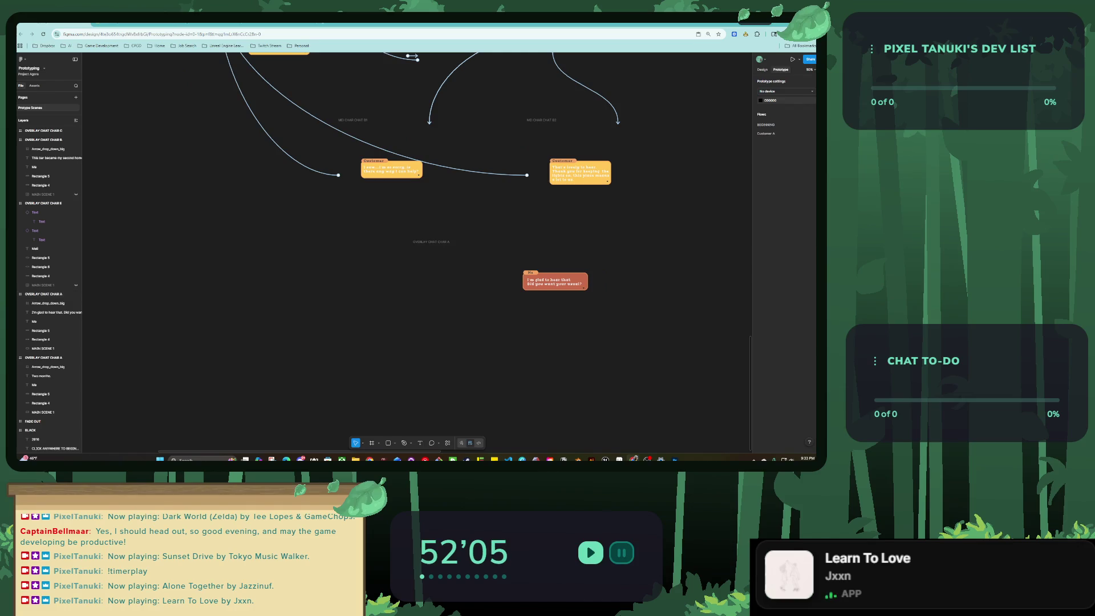
pyautogui.click(352, 119)
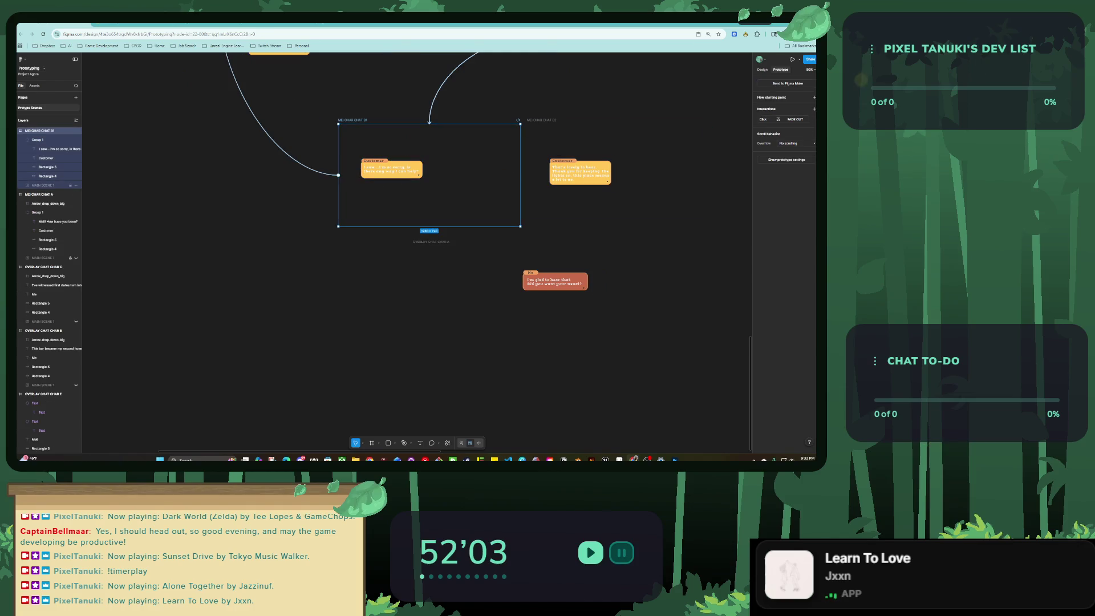
pyautogui.click(792, 119)
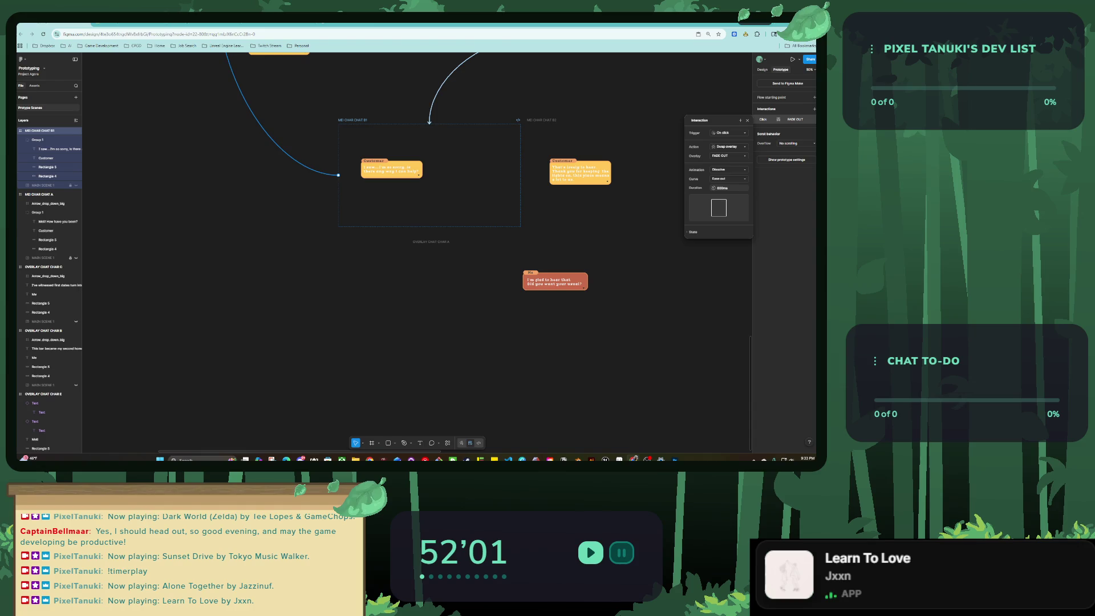
pyautogui.click(728, 156)
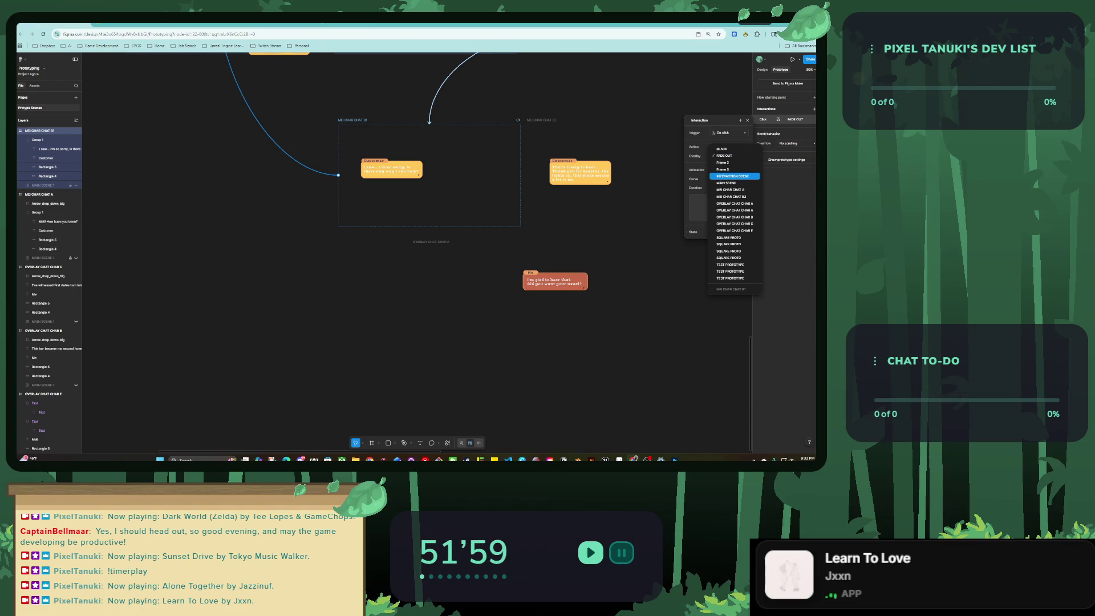
pyautogui.click(734, 210)
# Rename the copied overlay frame to OVERLAY CHAT CHAR F.
pyautogui.click(431, 242)
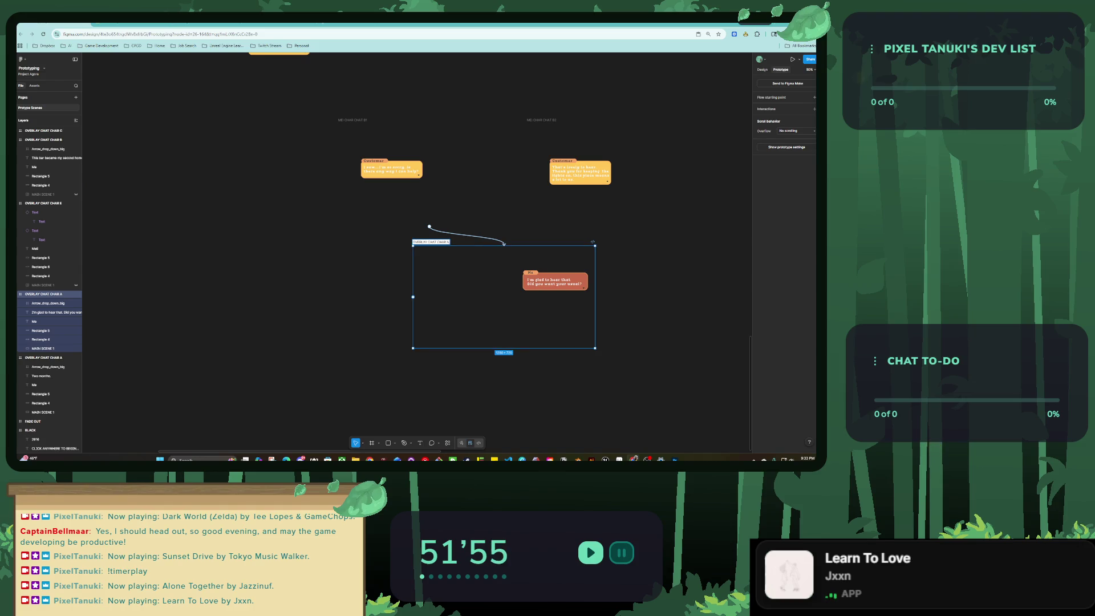
pyautogui.scroll(5, 416, 251)
pyautogui.scroll(-1, 411, 315)
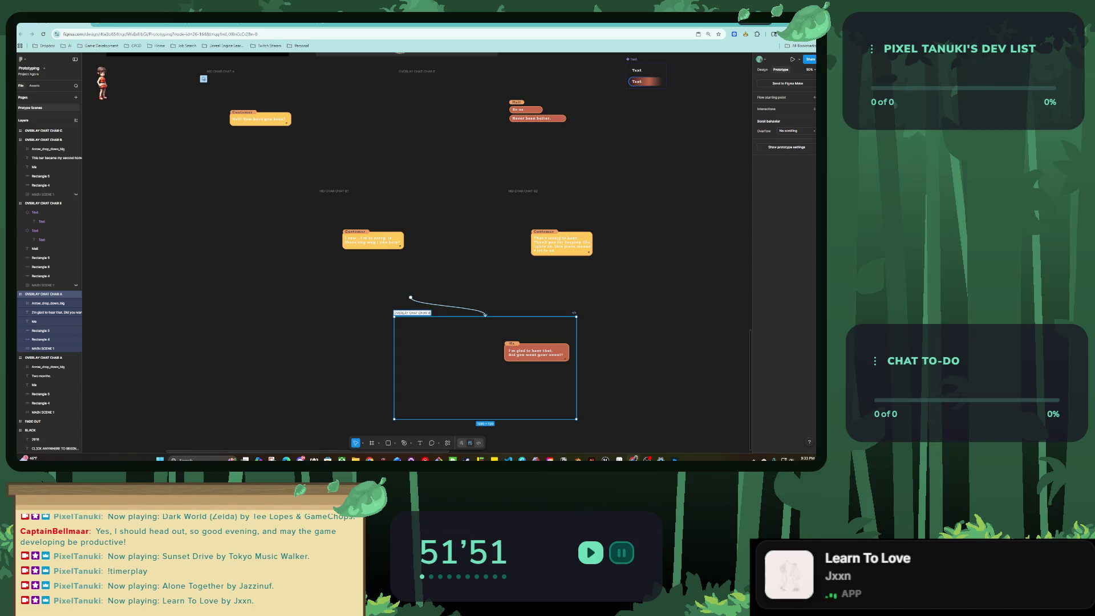
pyautogui.press('BackSpace')
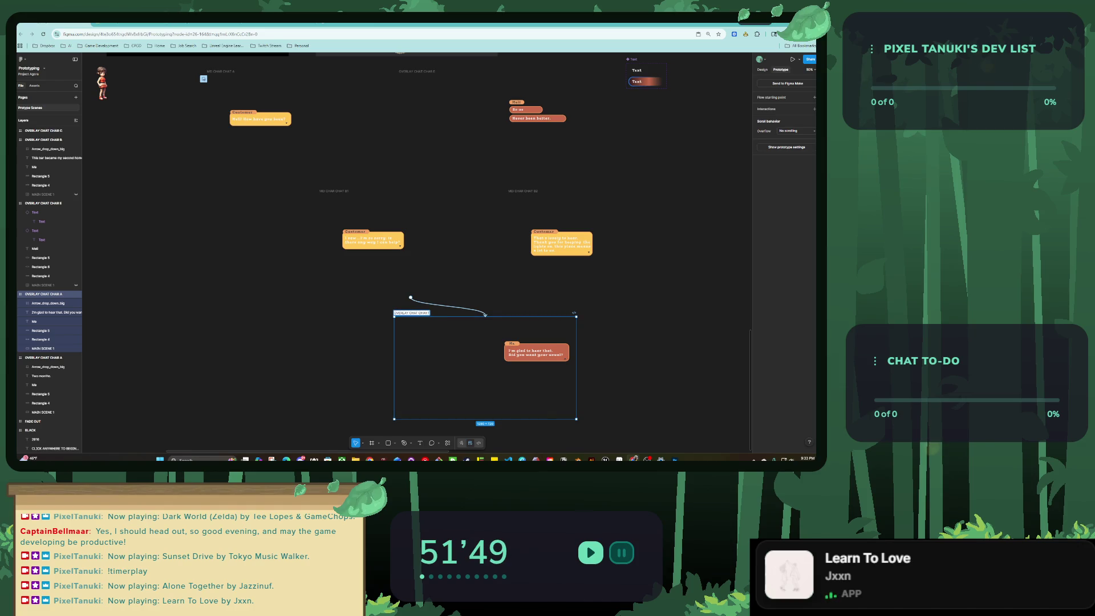
pyautogui.write('F')
# Set the B2 chat frame's Swap overlay target to OVERLAY CHAT CHAR F.
pyautogui.scroll(-2, 434, 360)
pyautogui.scroll(3, 434, 361)
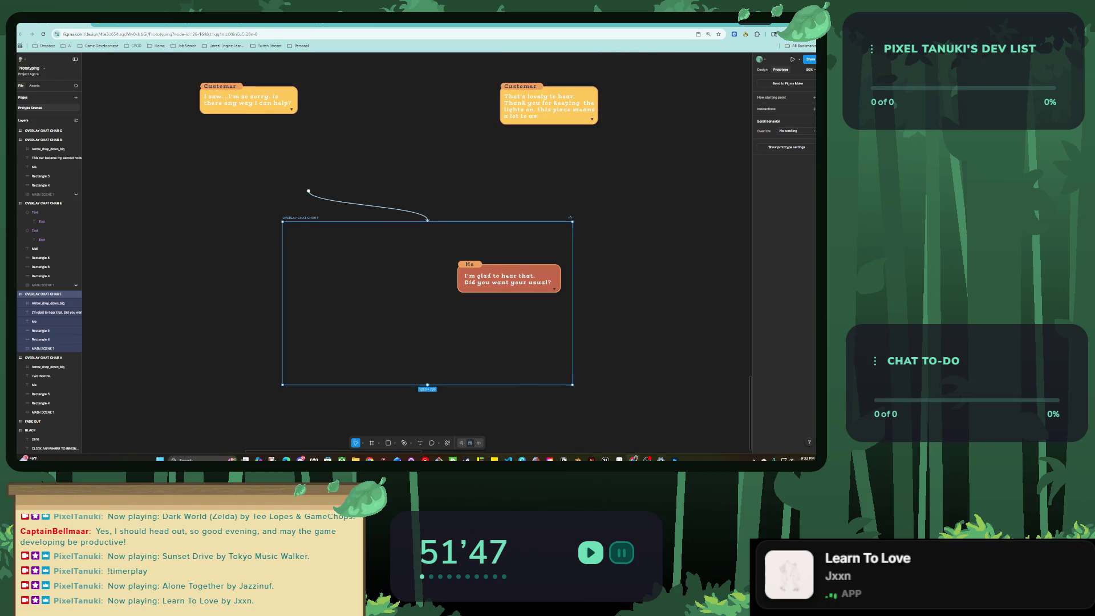
pyautogui.press('Escape')
pyautogui.scroll(1, 399, 228)
pyautogui.scroll(1, 399, 228)
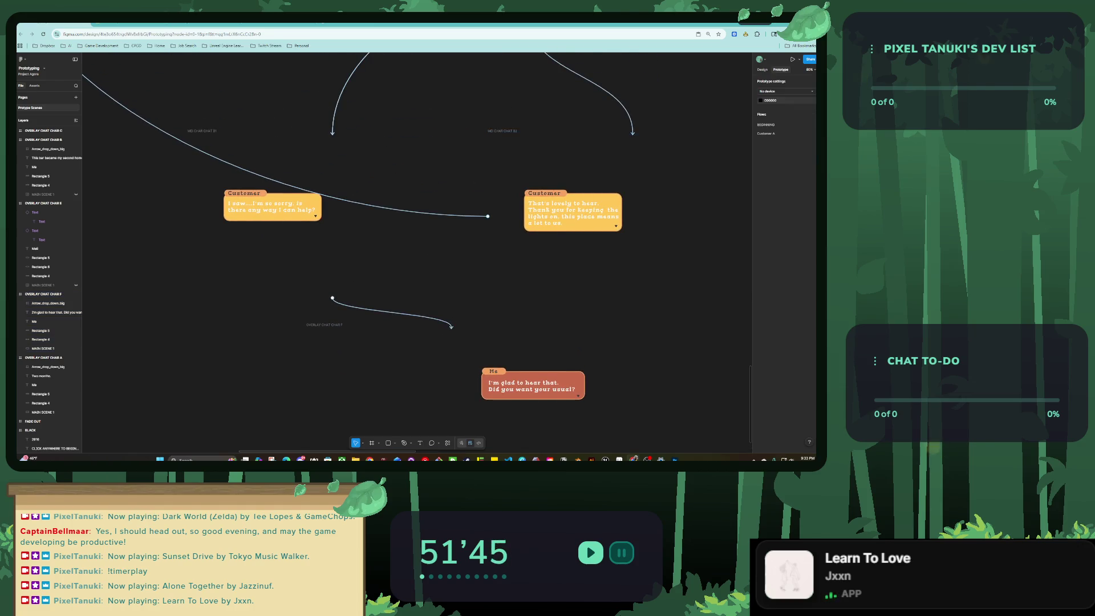
pyautogui.scroll(1, 399, 228)
pyautogui.click(399, 180)
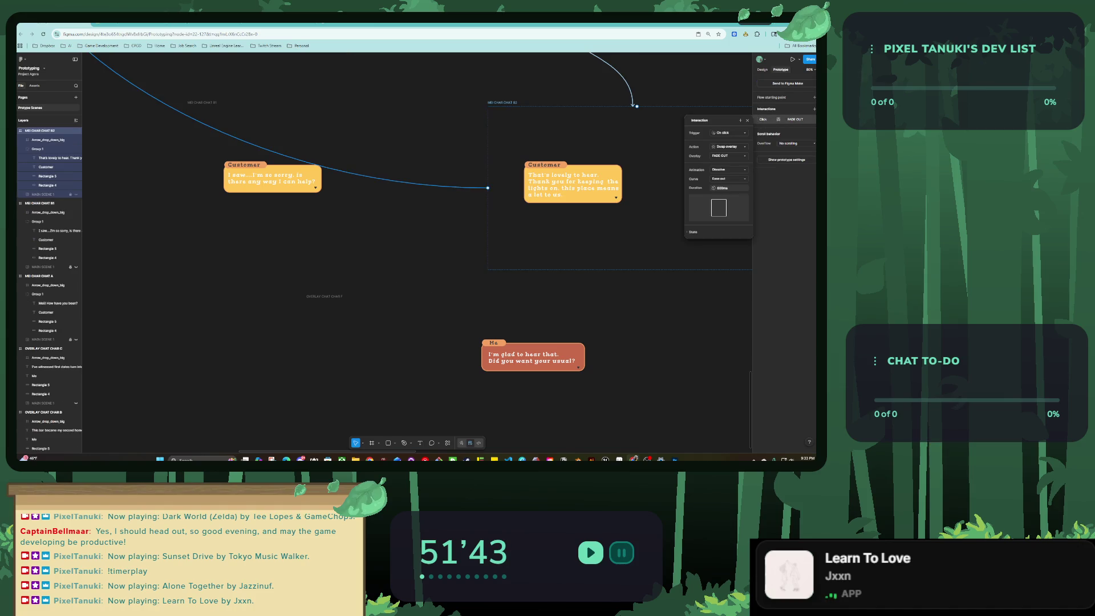
pyautogui.click(728, 156)
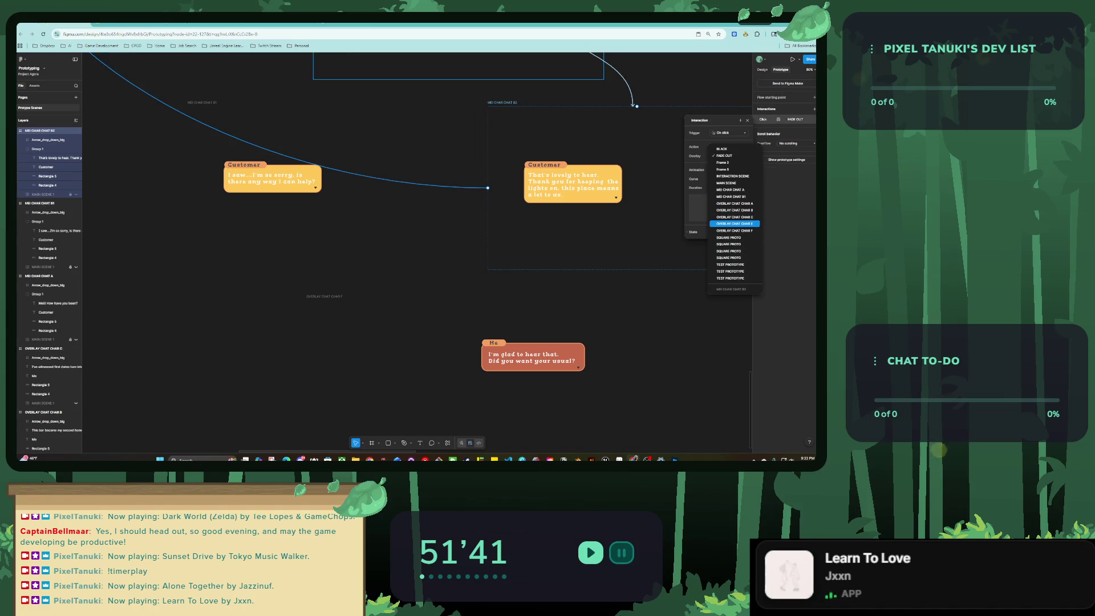
pyautogui.click(734, 231)
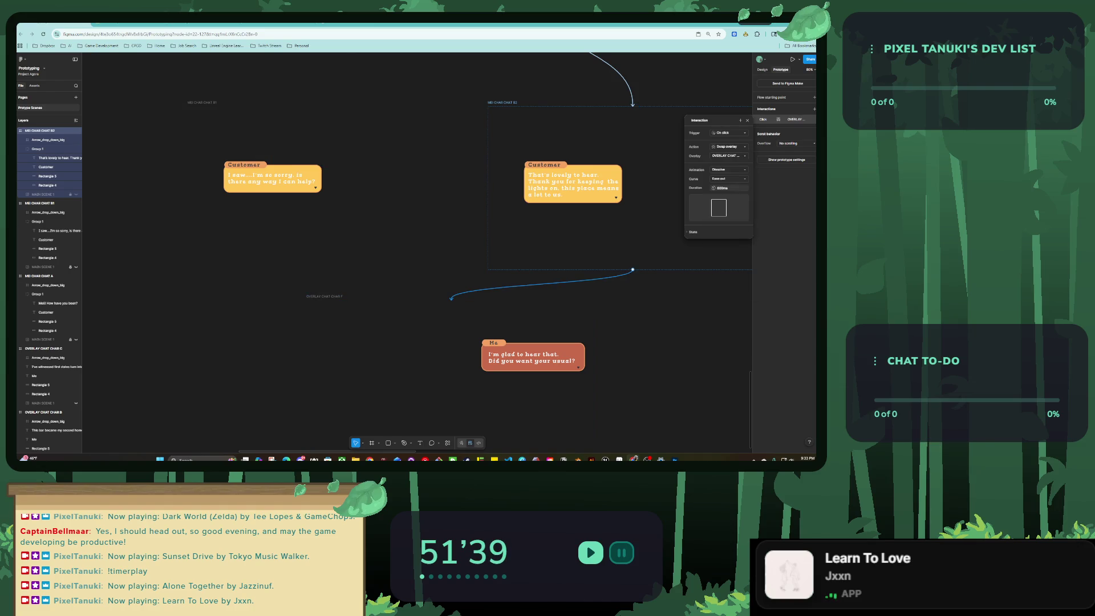
pyautogui.press('Escape')
pyautogui.press('-')
pyautogui.press('-')
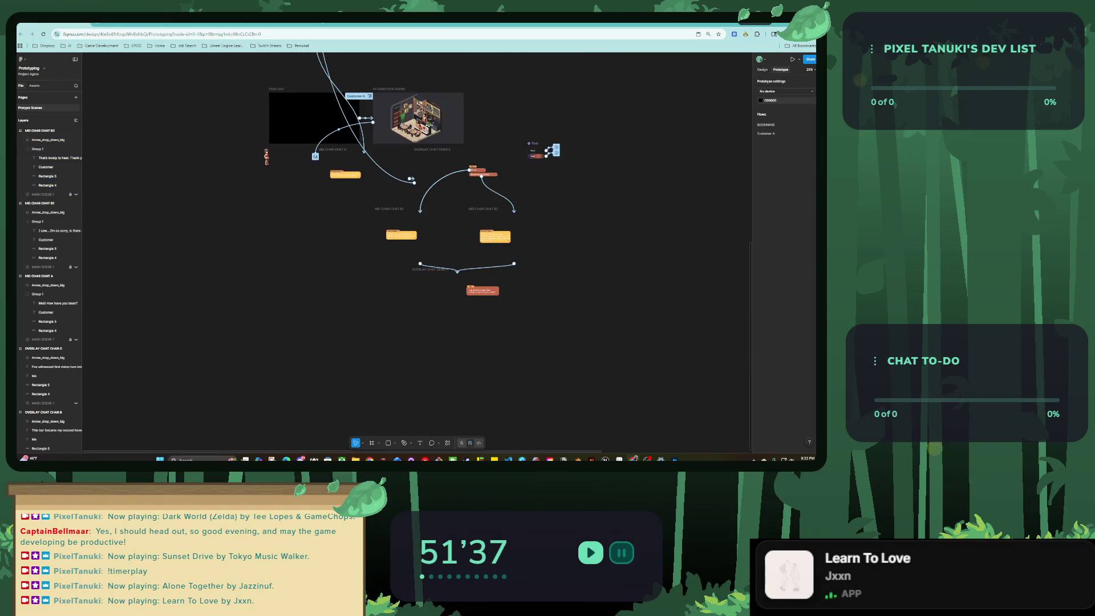
# Duplicate the B1 chat frame below the original to create frame C.
pyautogui.scroll(1, 407, 183)
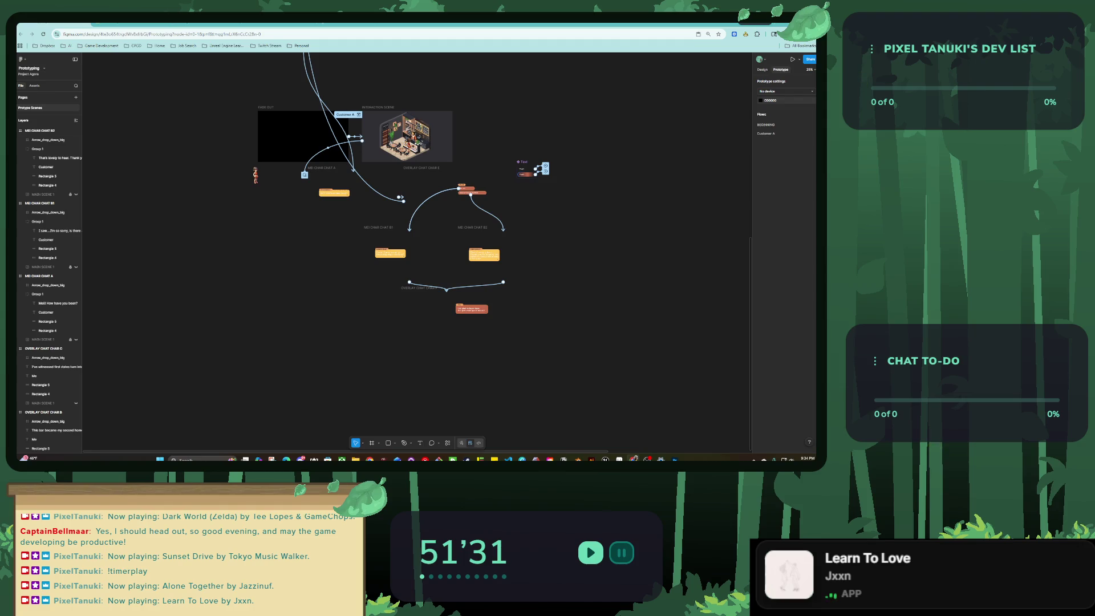
pyautogui.scroll(3, 414, 345)
pyautogui.click(416, 328)
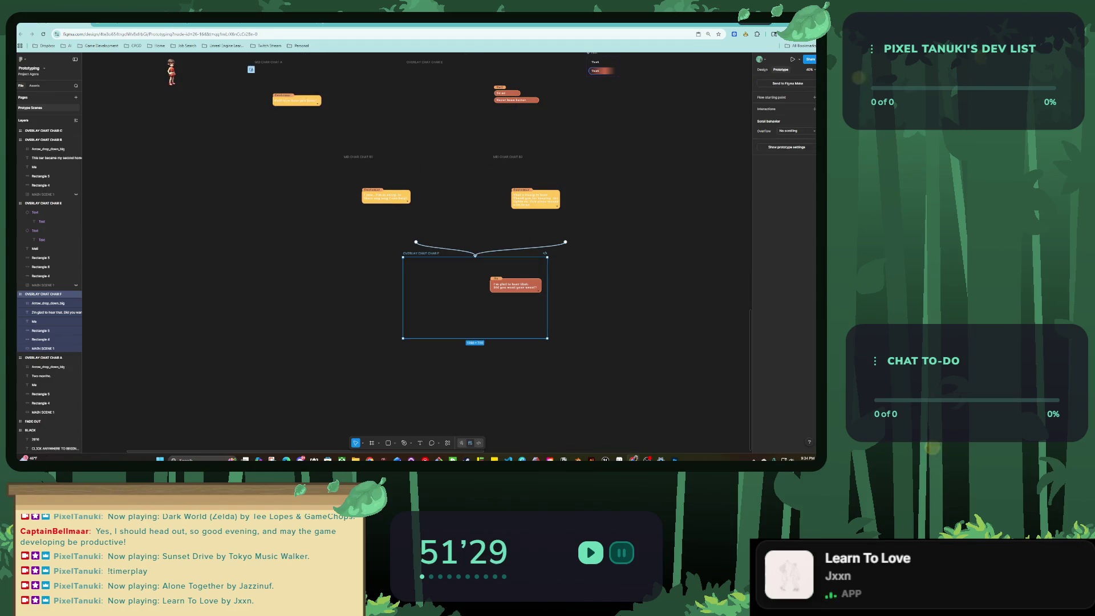
pyautogui.click(416, 200)
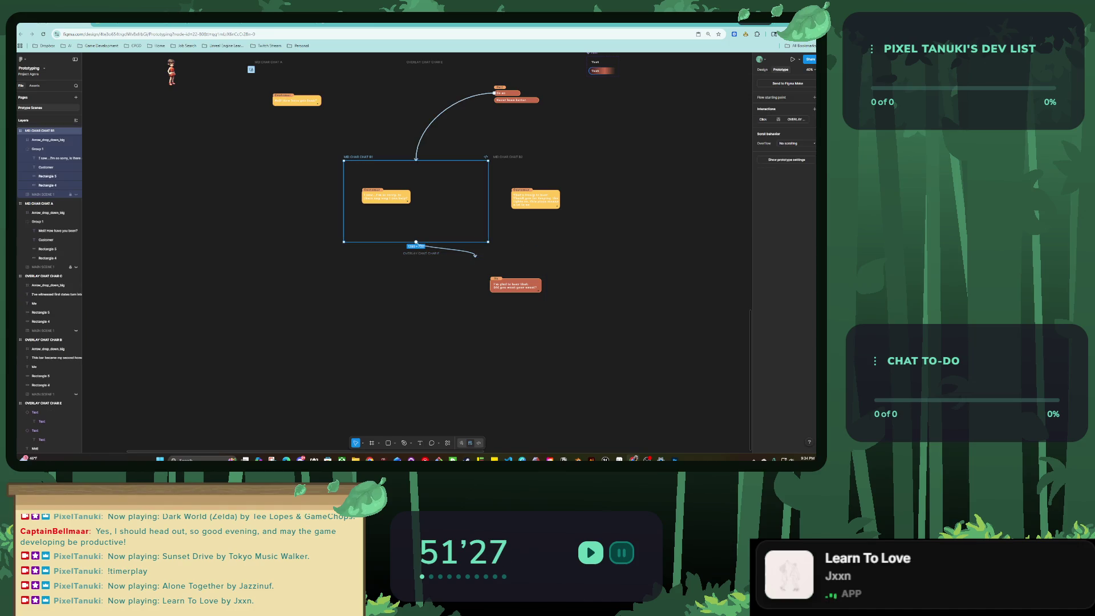
pyautogui.moveTo(416, 201); pyautogui.dragTo(488, 393)
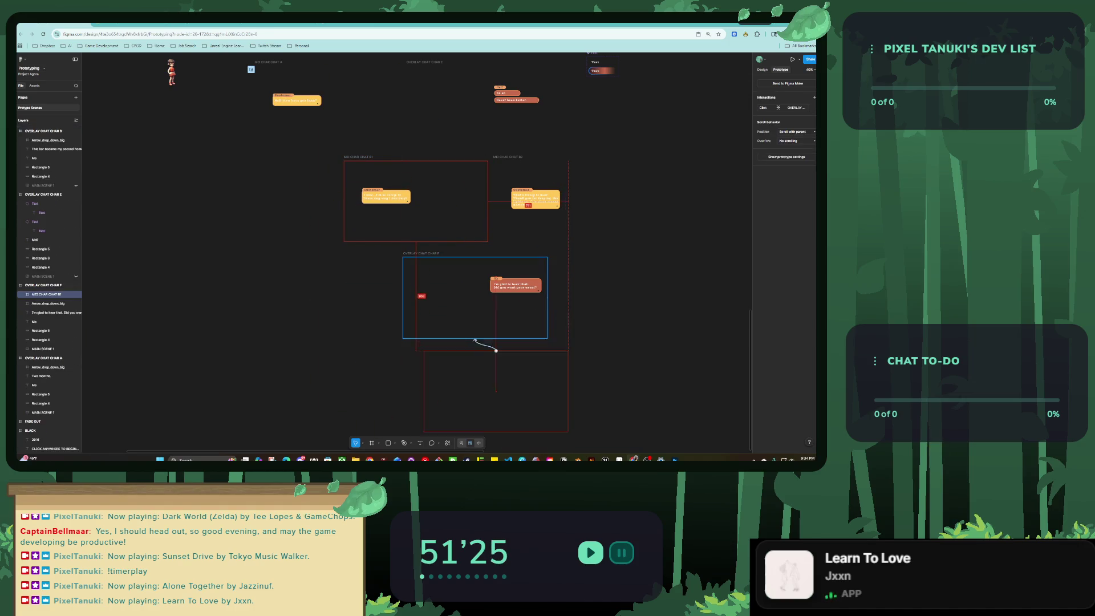
pyautogui.scroll(2, 488, 354)
pyautogui.scroll(2, 488, 353)
pyautogui.press('Escape')
# Add an On click Swap overlay interaction to the OVERLAY CHAT CHAR F frame.
pyautogui.scroll(3, 423, 256)
pyautogui.click(422, 305)
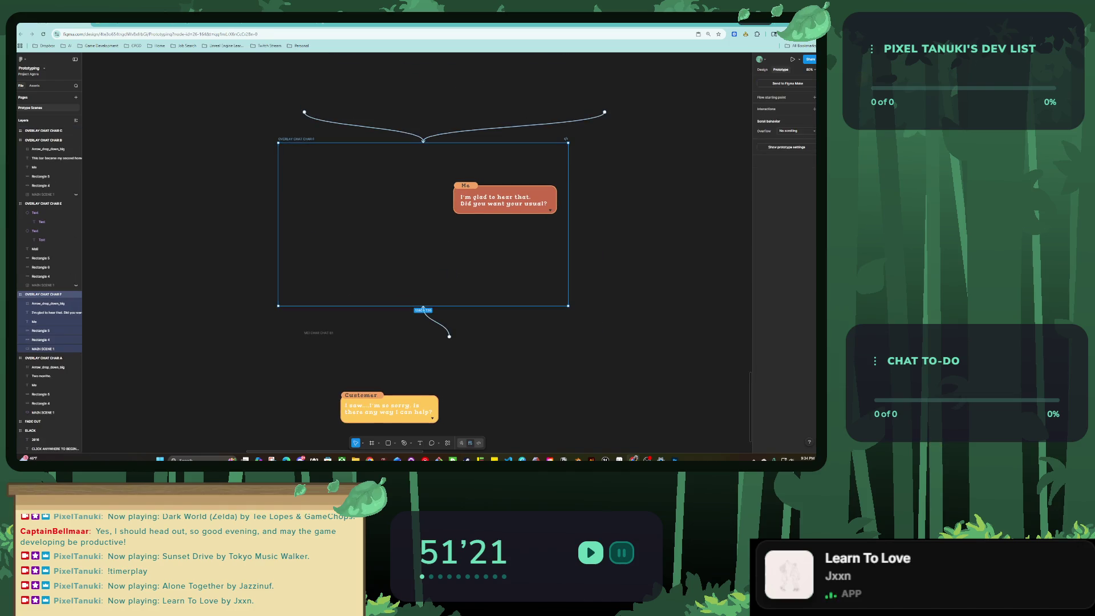
pyautogui.moveTo(422, 306); pyautogui.dragTo(450, 337)
pyautogui.click(729, 147)
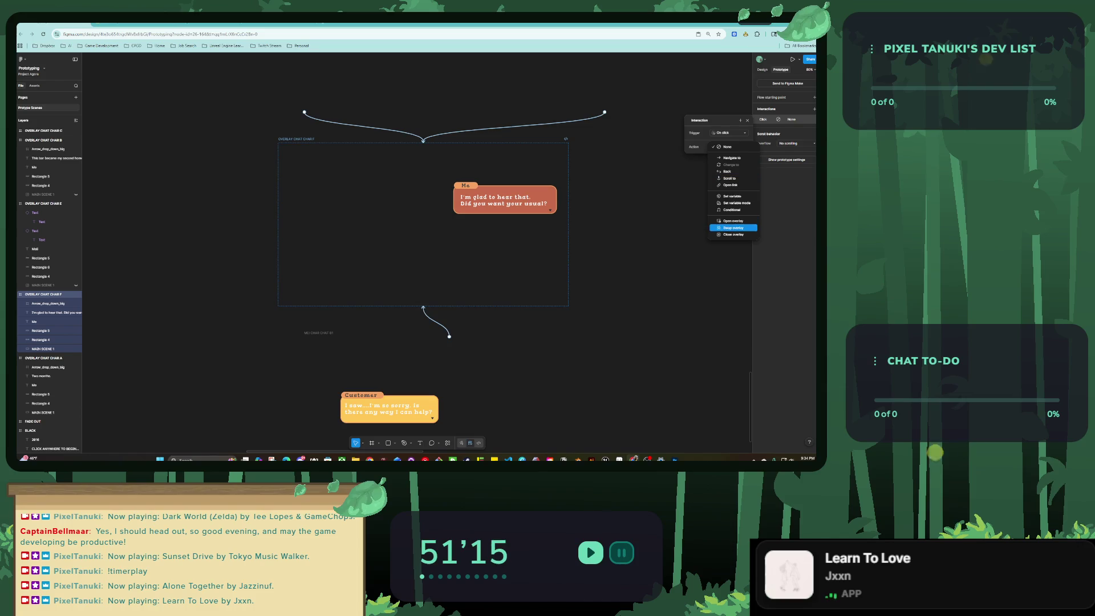
pyautogui.click(733, 227)
pyautogui.click(728, 156)
pyautogui.click(731, 163)
pyautogui.press('Escape')
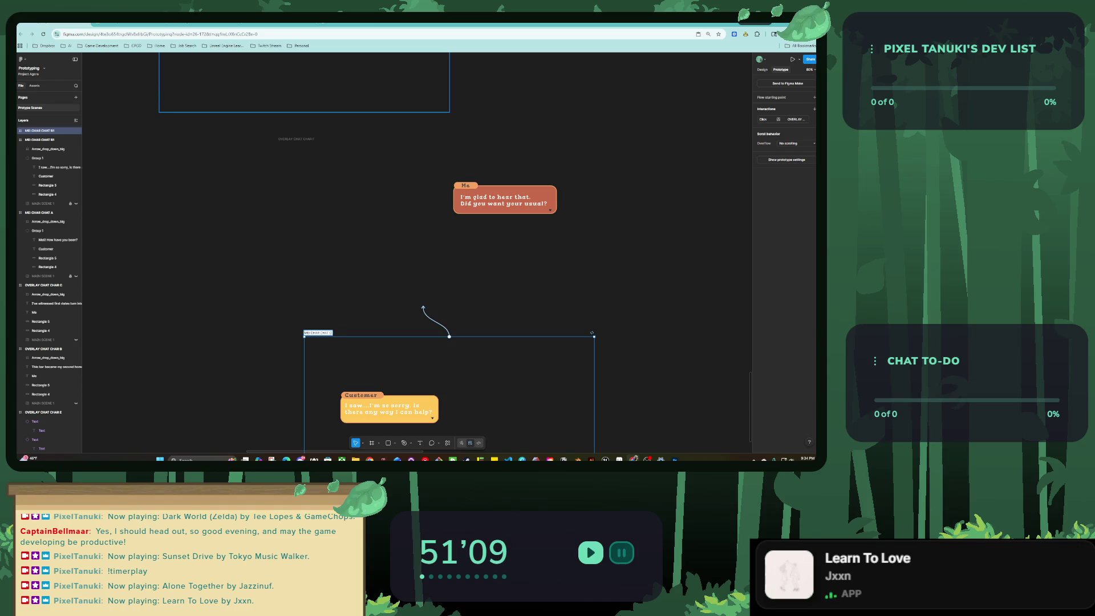
pyautogui.press('Escape')
# Point frame F's swap overlay target to MEI CHAR CHAT C.
pyautogui.click(296, 138)
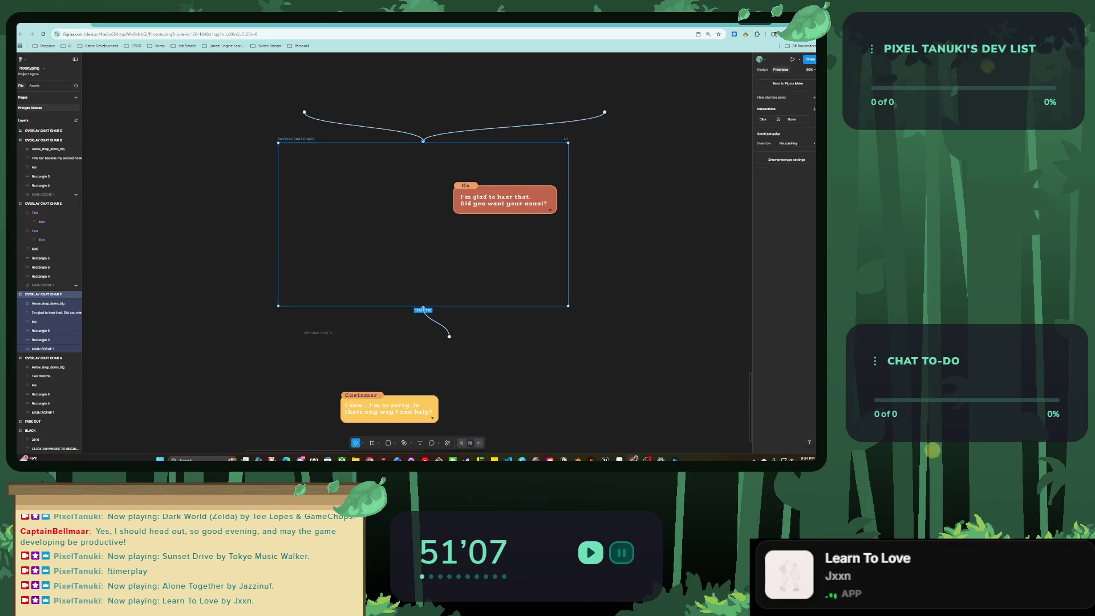
pyautogui.click(776, 119)
pyautogui.click(728, 156)
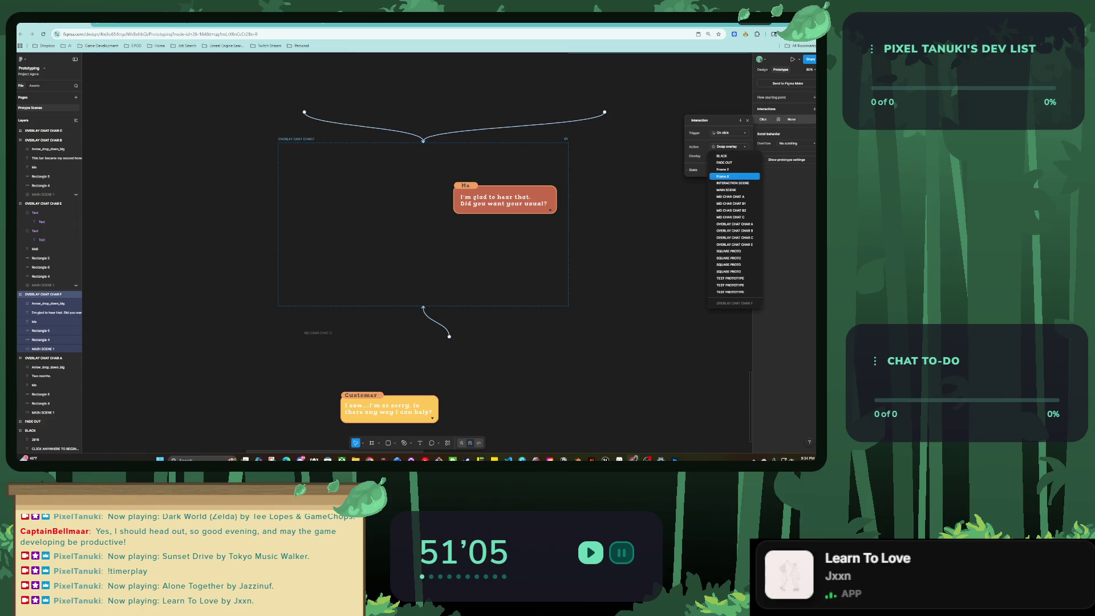
pyautogui.click(734, 217)
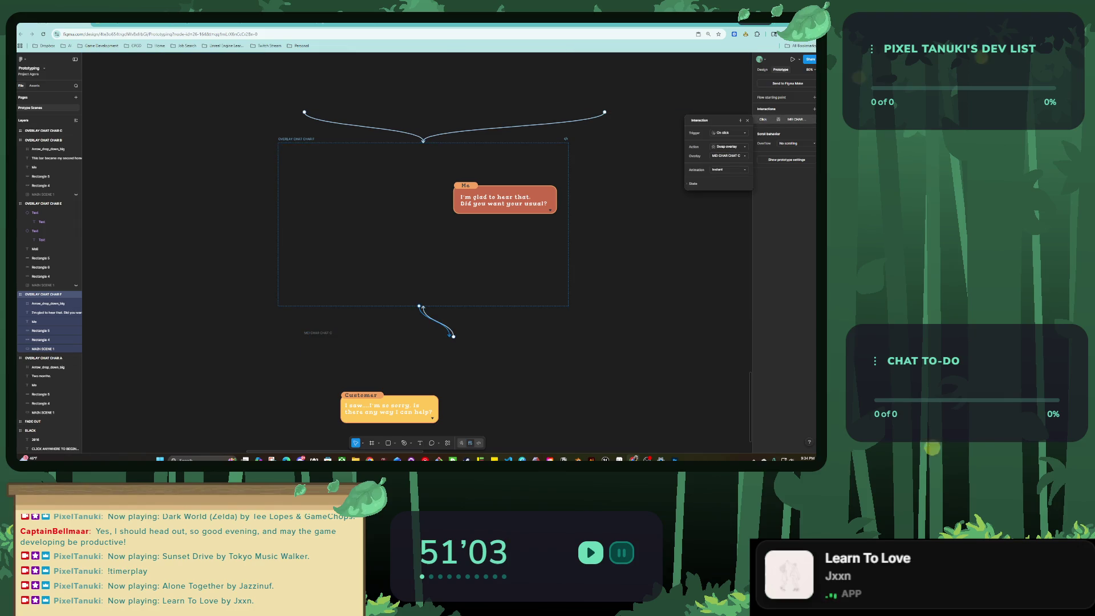
pyautogui.scroll(-3, 428, 228)
pyautogui.press('Escape')
# Delete the click interaction copied onto frame C.
pyautogui.click(436, 236)
pyautogui.click(781, 120)
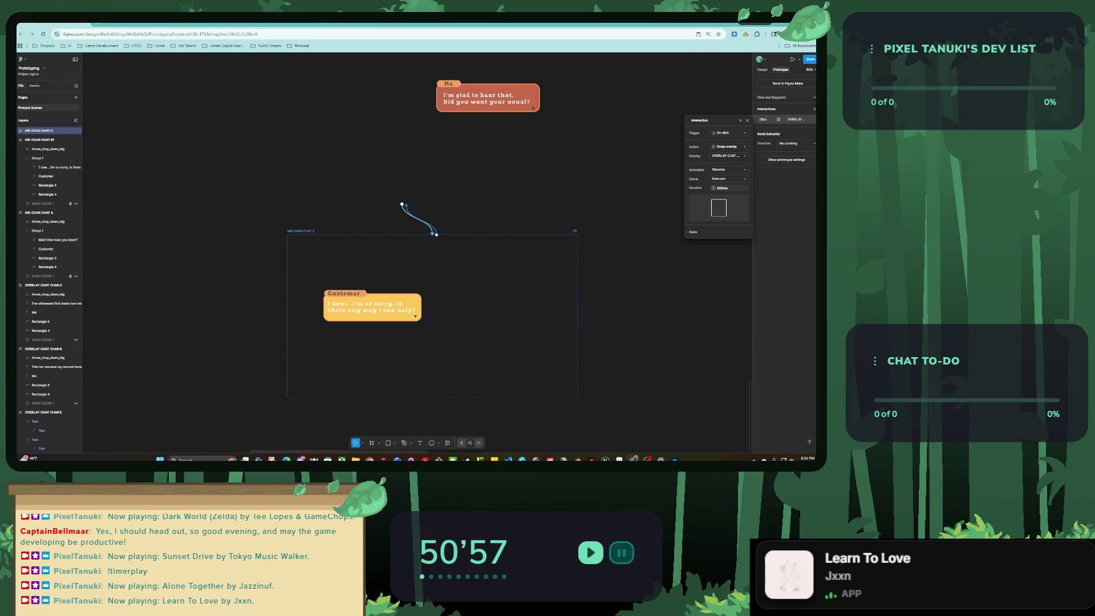
pyautogui.press('Delete')
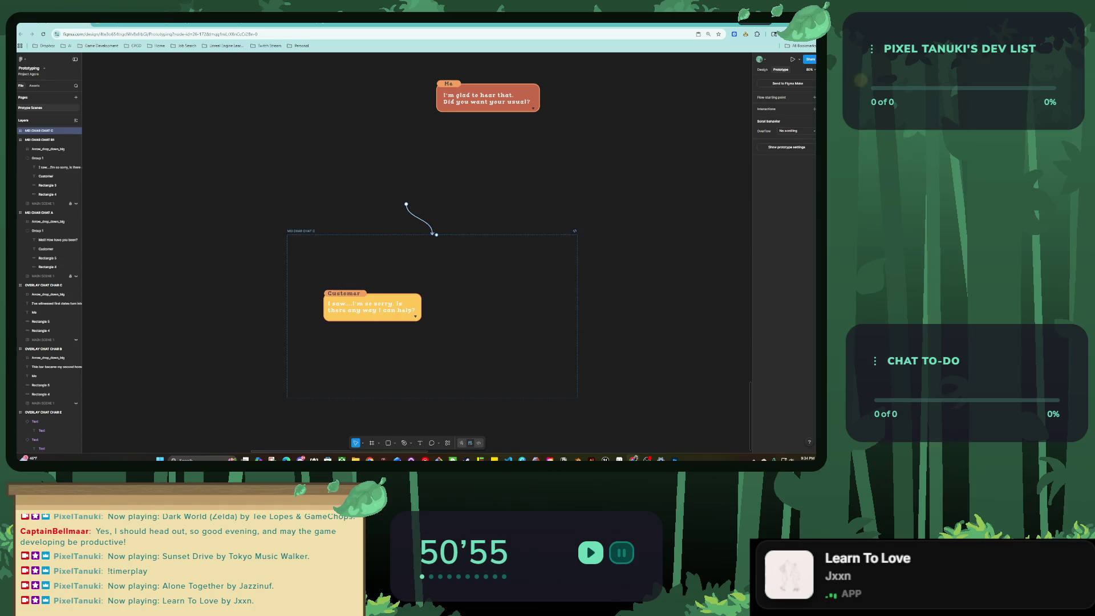
# Replace frame C's customer bubble text with 'Yes! Could I just get a tequila sunrise to start?'.
pyautogui.click(333, 317)
pyautogui.scroll(5, 333, 317)
pyautogui.doubleClick(399, 289)
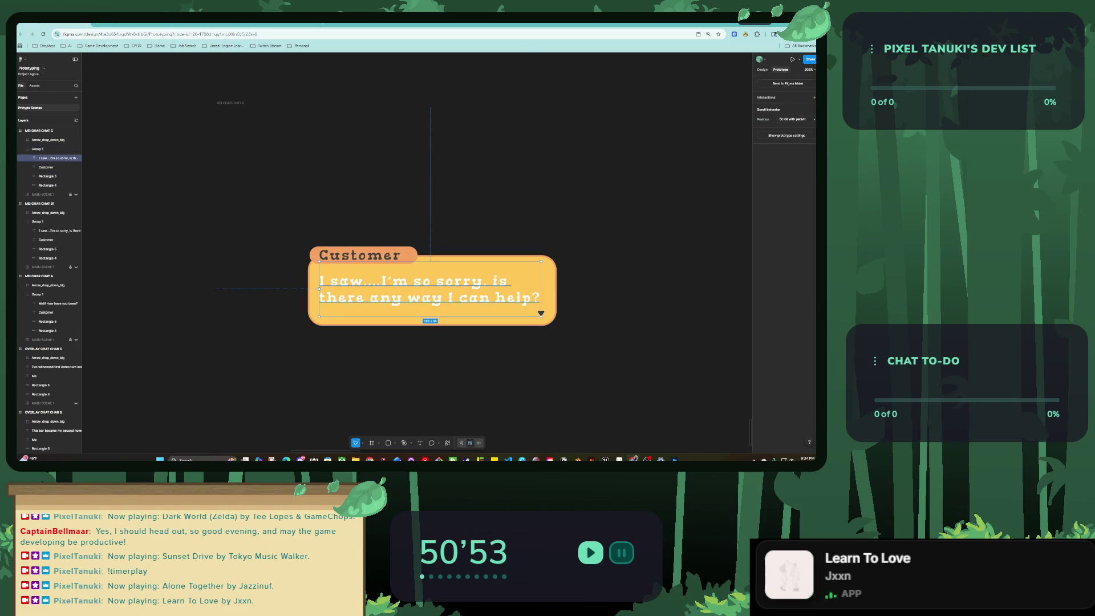
pyautogui.press('Return')
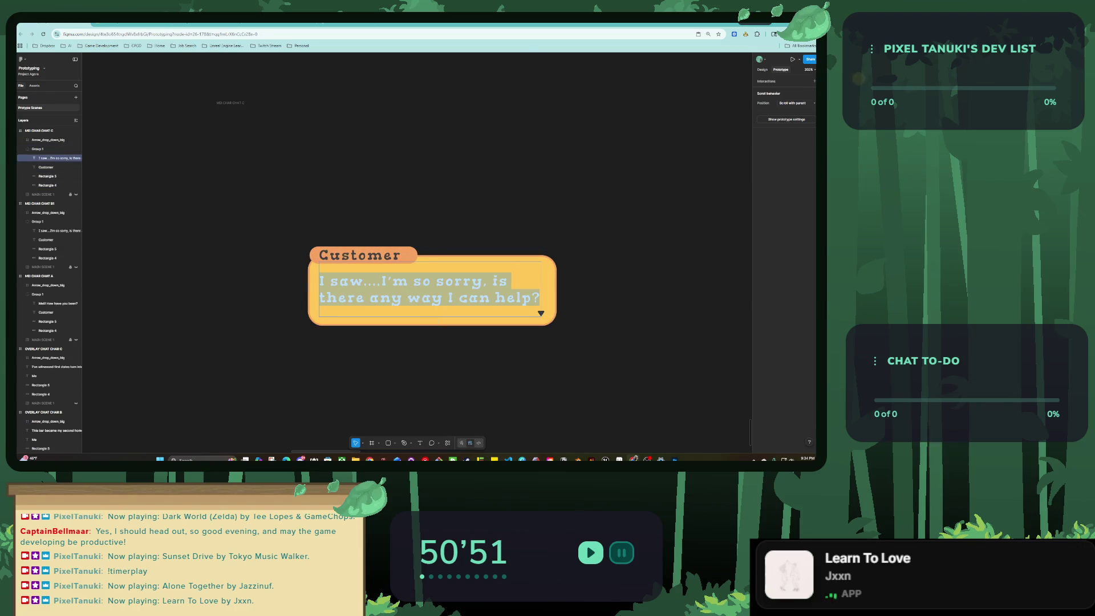
pyautogui.write('yES')
pyautogui.press('BackSpace')
pyautogui.press('BackSpace')
pyautogui.press('BackSpace')
pyautogui.write('Yes! Could I ')
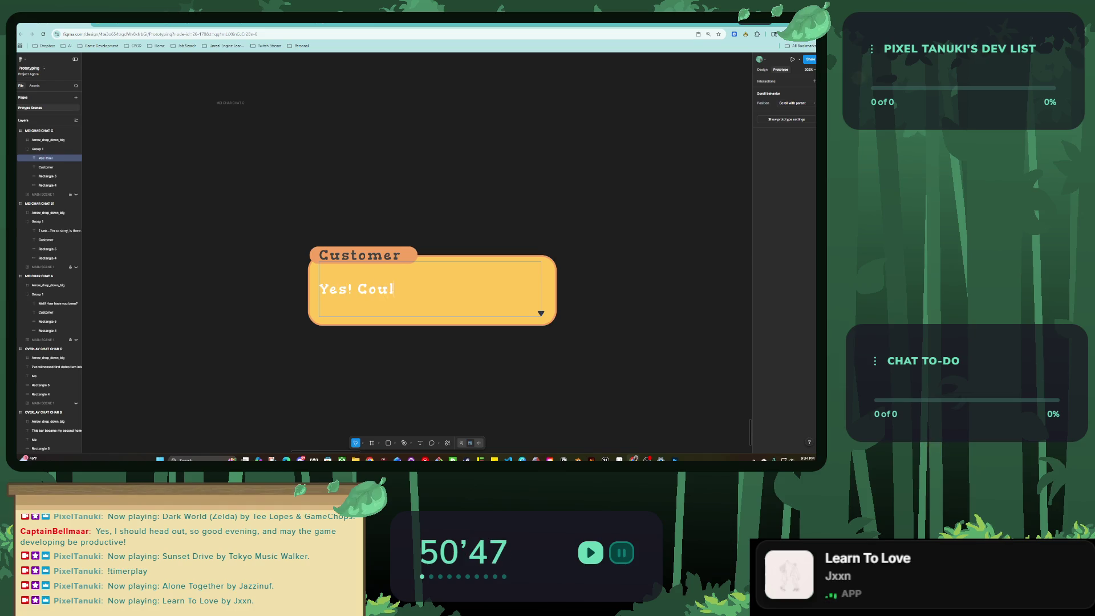
pyautogui.write('just get a t')
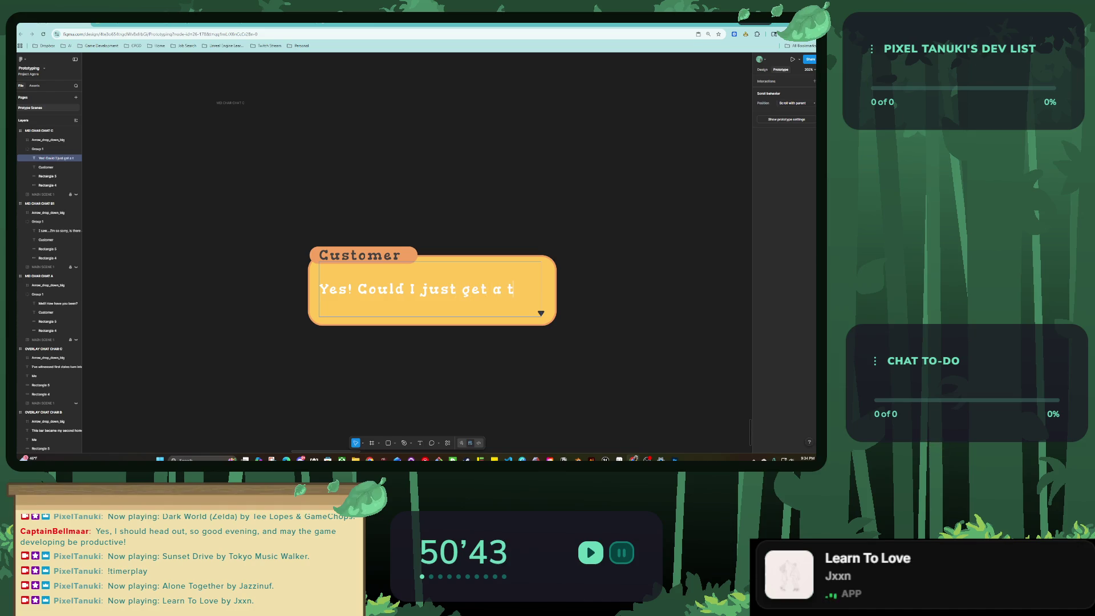
pyautogui.write('equila sunrise')
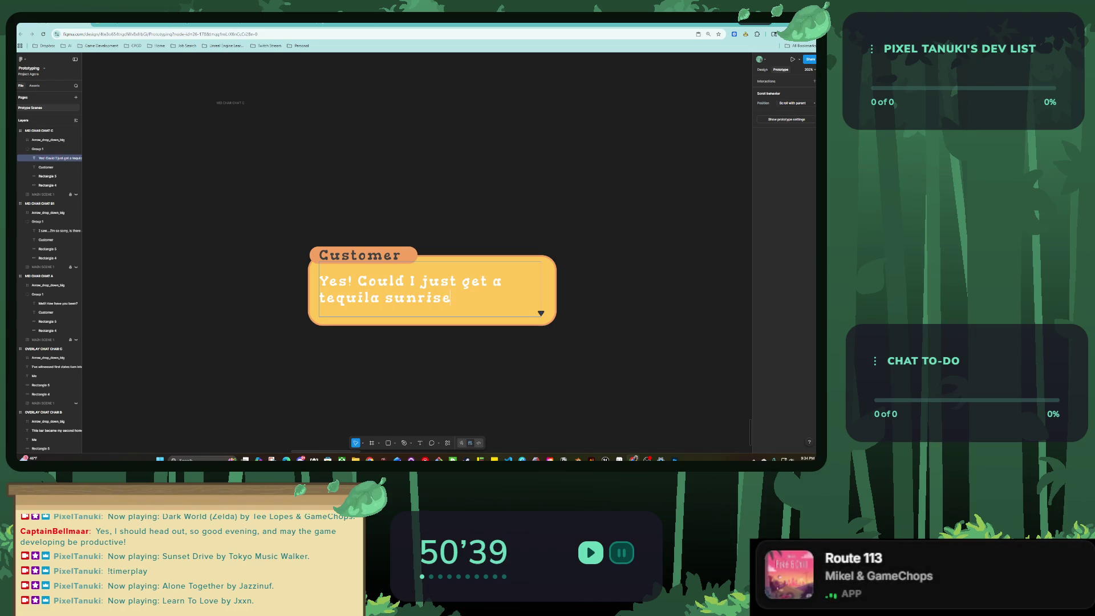
pyautogui.write(' to start?')
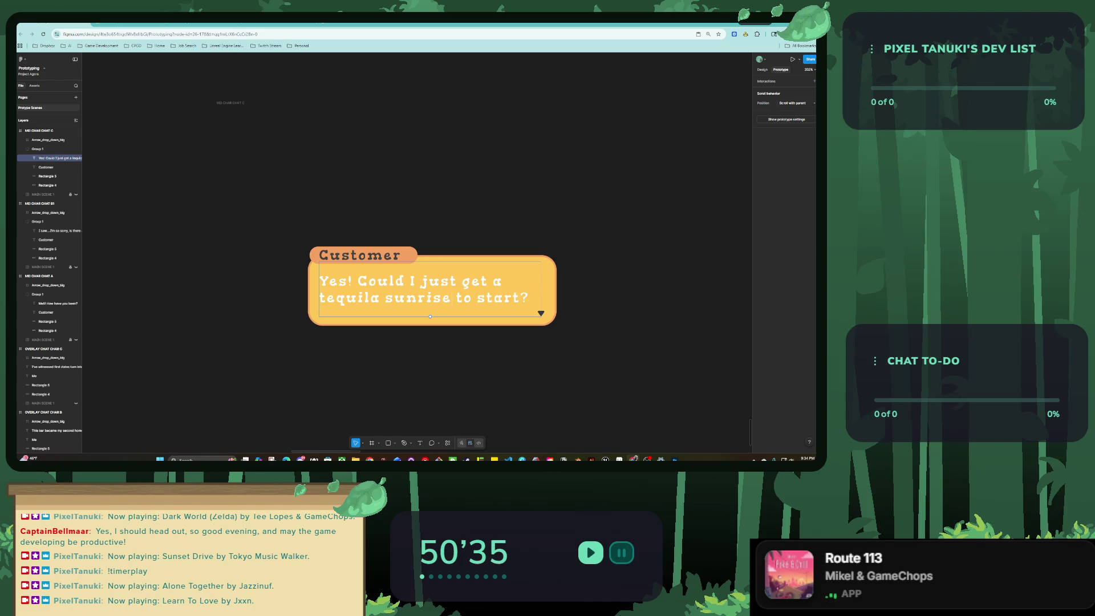
pyautogui.moveTo(319, 297); pyautogui.dragTo(451, 297)
pyautogui.hotkey('alt', '8')
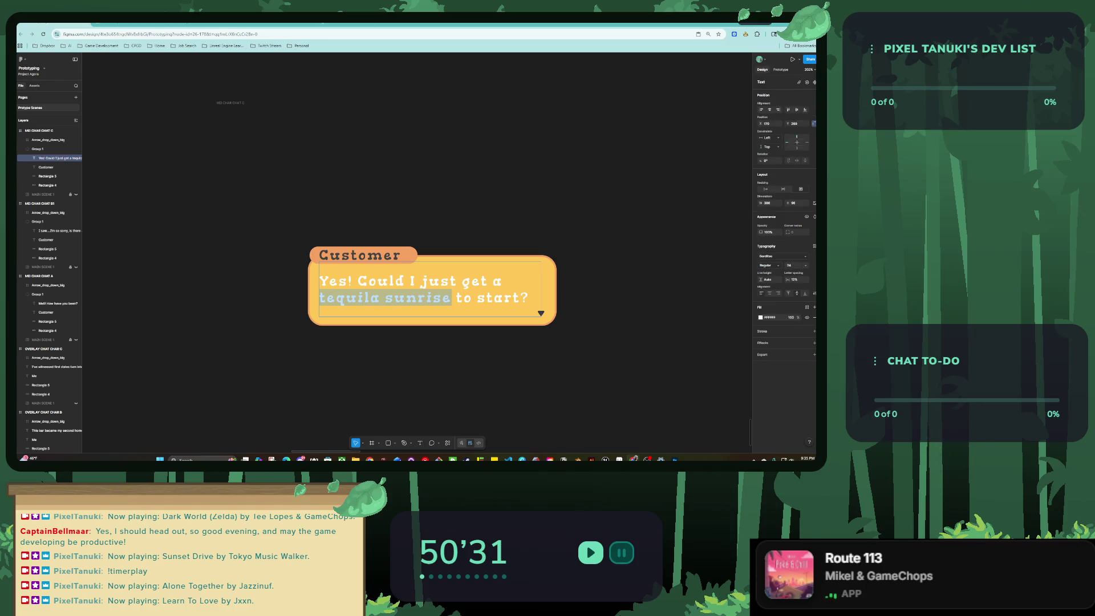
# Make the phrase 'tequila sunrise' bold and underlined.
pyautogui.hotkey('ctrl', 'b')
pyautogui.press('Escape')
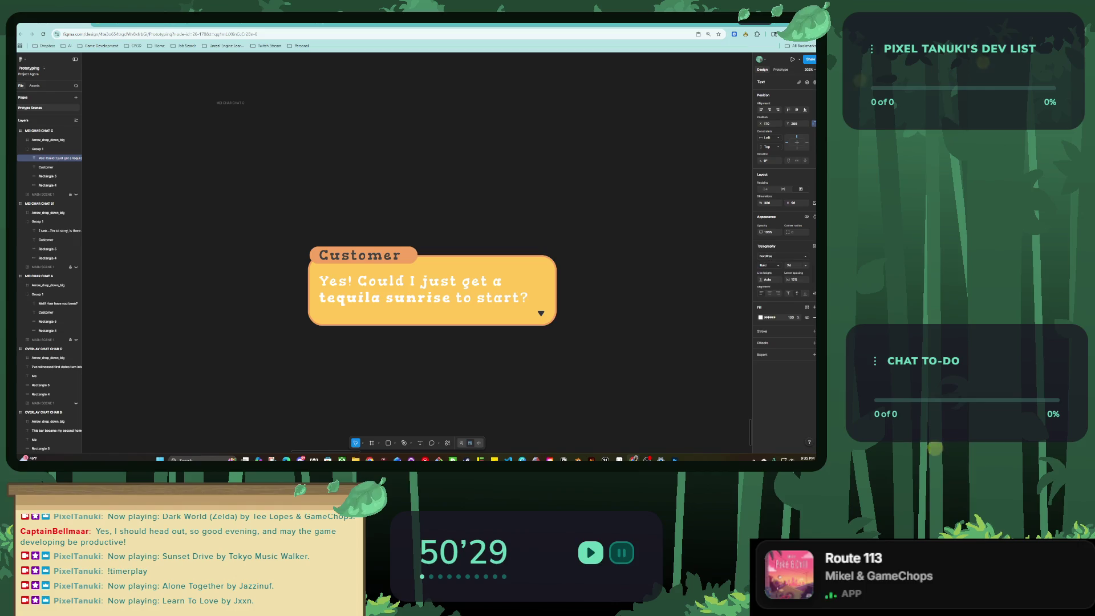
pyautogui.doubleClick(399, 288)
pyautogui.moveTo(452, 297); pyautogui.dragTo(319, 297)
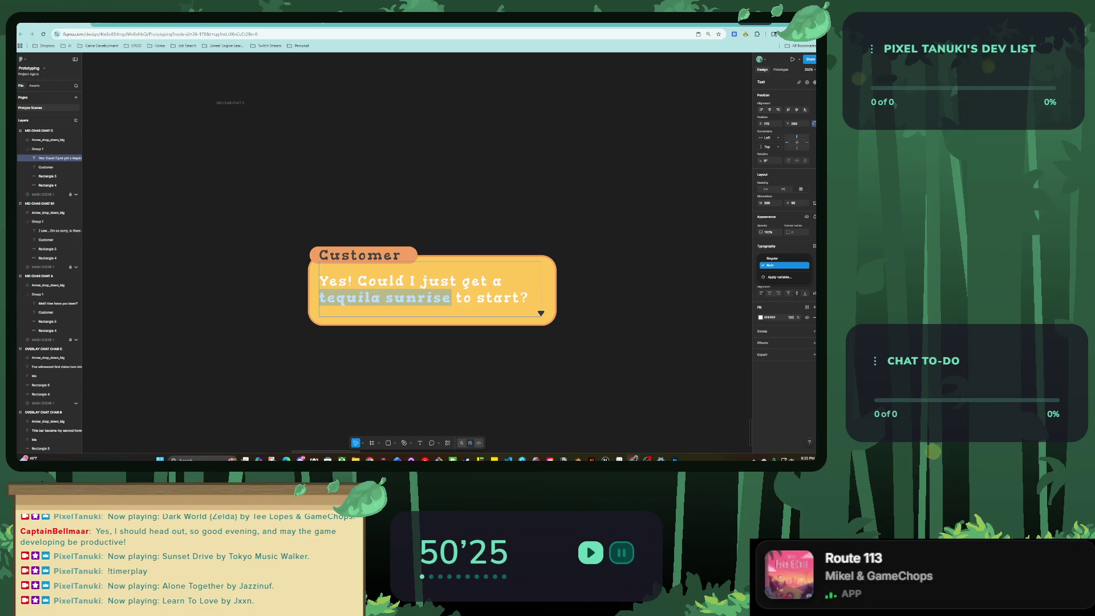
pyautogui.click(482, 282)
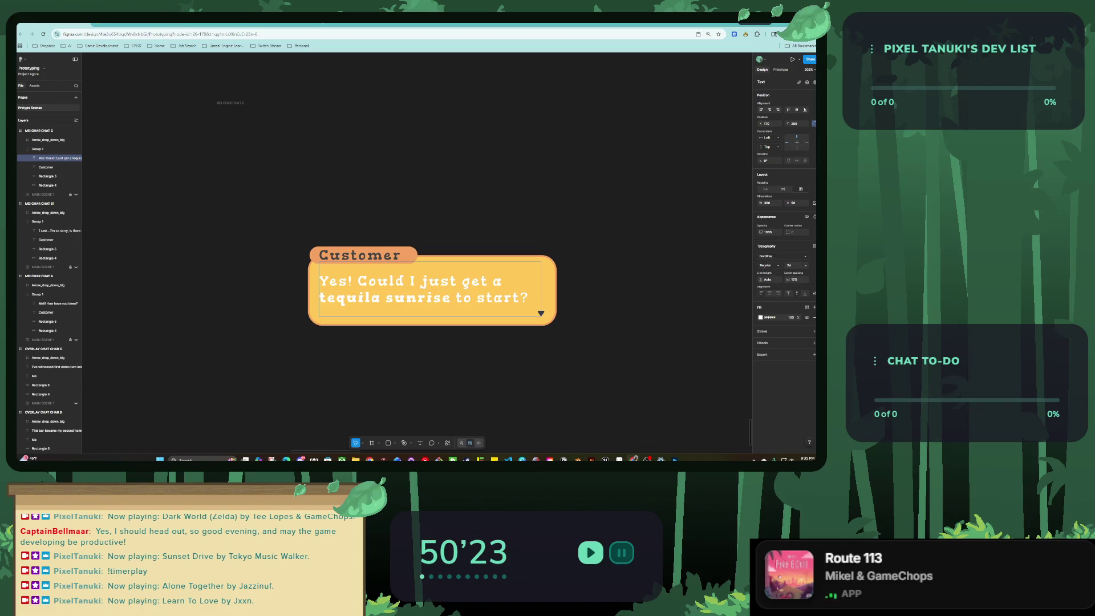
pyautogui.moveTo(452, 297); pyautogui.dragTo(319, 297)
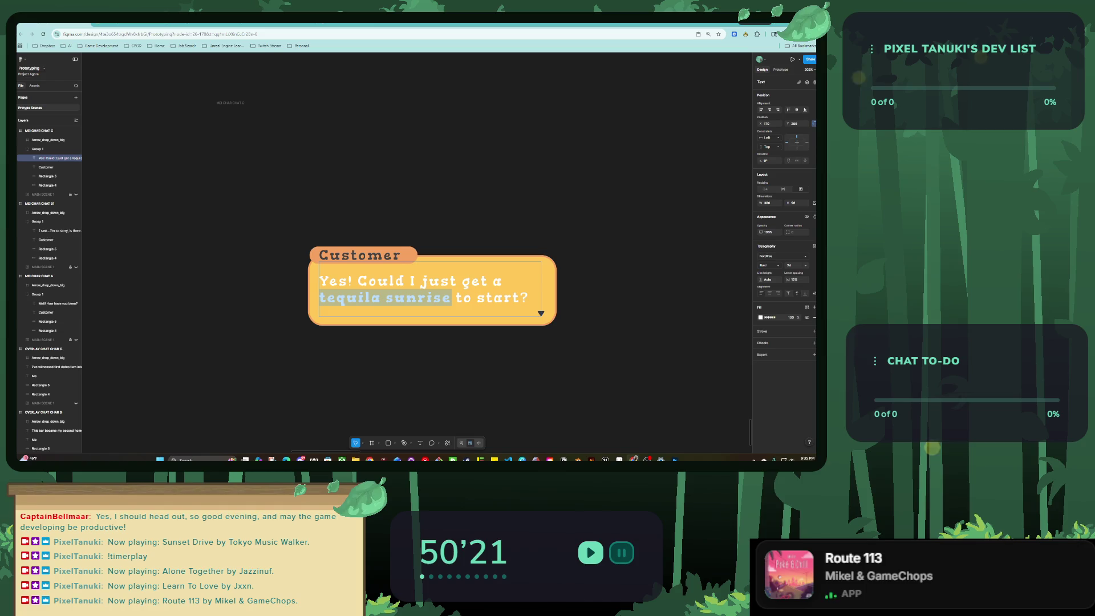
pyautogui.press('Escape')
# Try fill colours 827E4F, FFEA00, 484002 and EC732E on 'tequila sunrise', ending on orange.
pyautogui.doubleClick(419, 298)
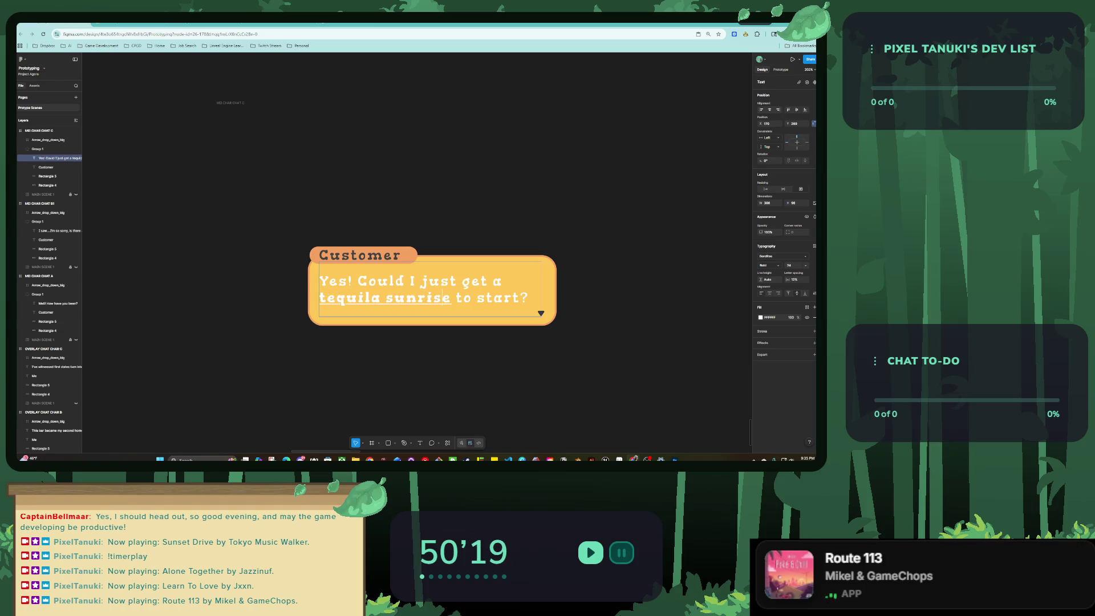
pyautogui.moveTo(456, 297); pyautogui.dragTo(319, 297)
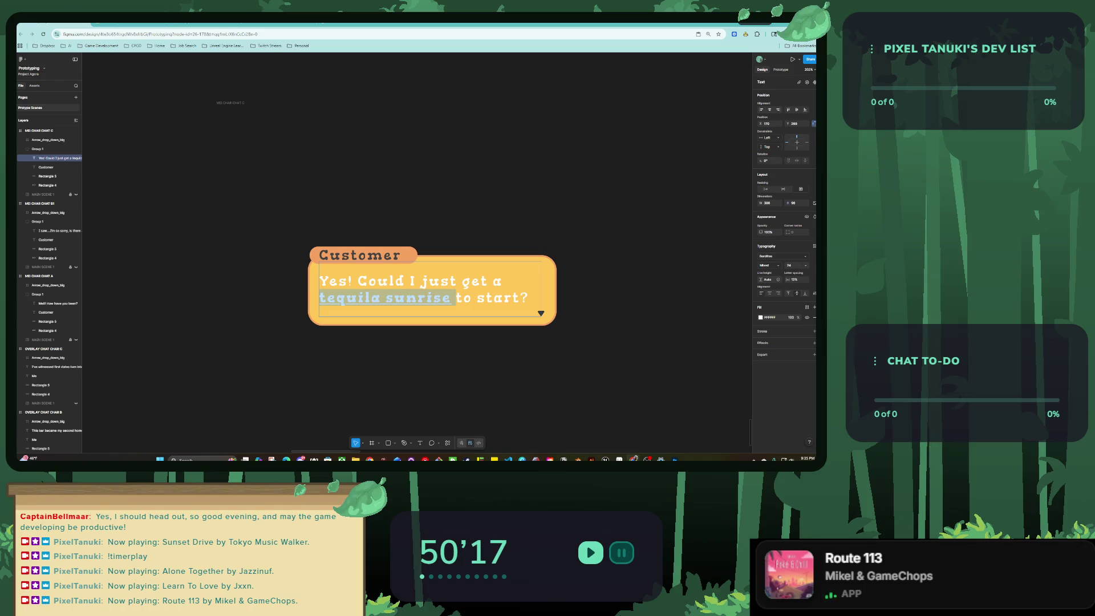
pyautogui.click(760, 317)
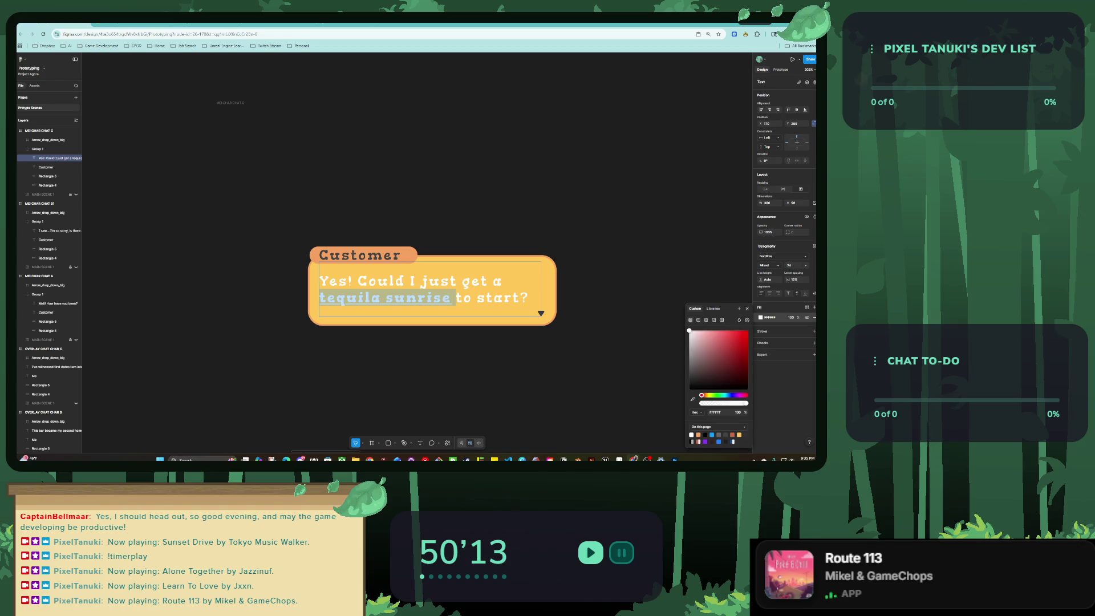
pyautogui.write('827E4F')
pyautogui.press('Return')
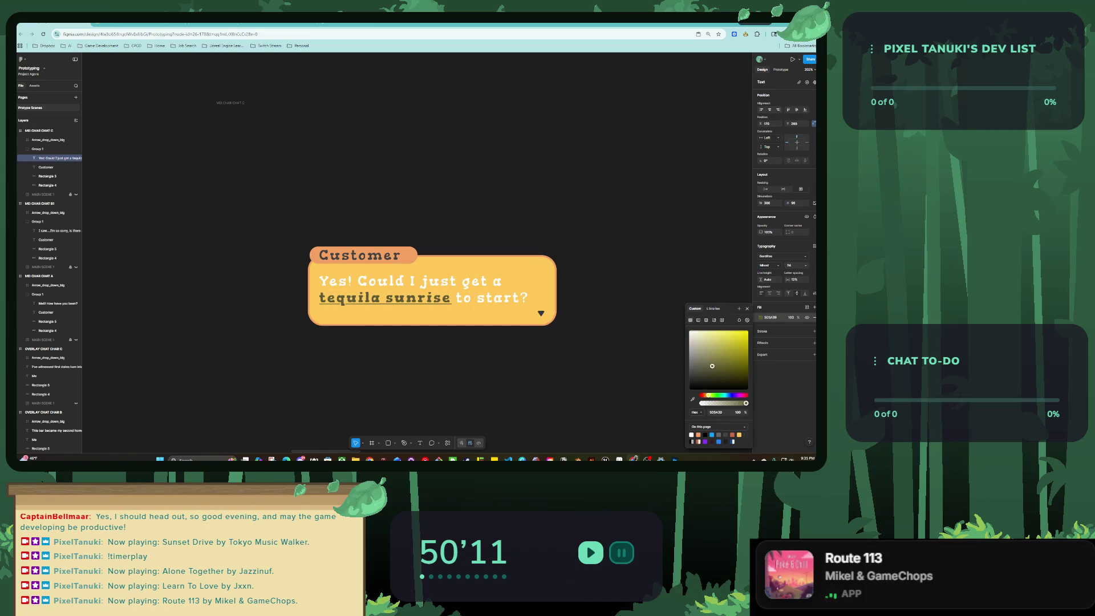
pyautogui.write('FFEA00')
pyautogui.press('Return')
pyautogui.write('484002')
pyautogui.press('Return')
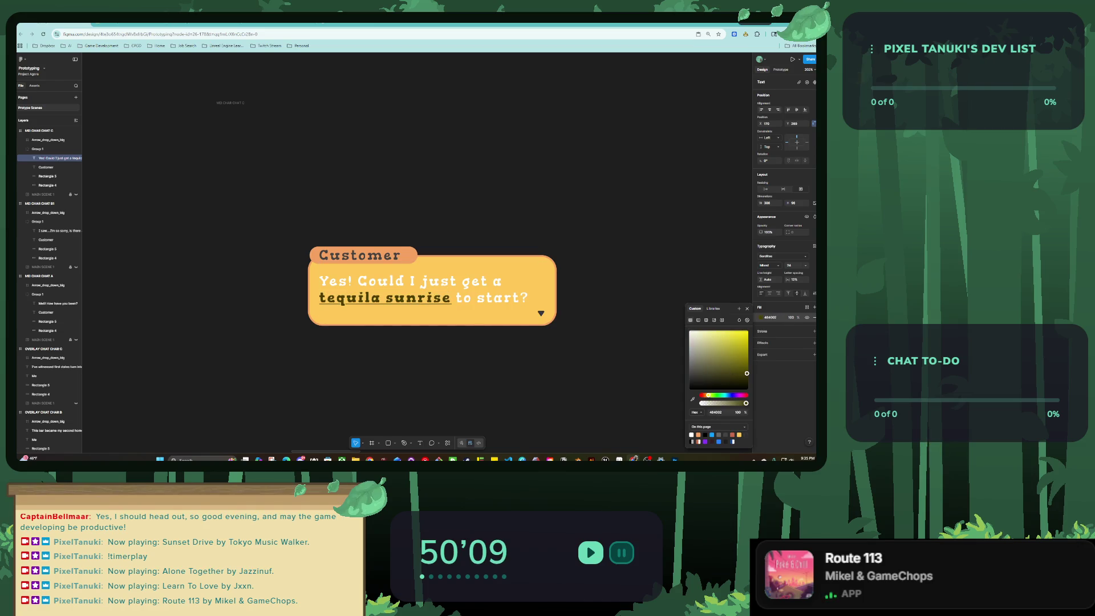
pyautogui.write('EC732E')
pyautogui.press('Return')
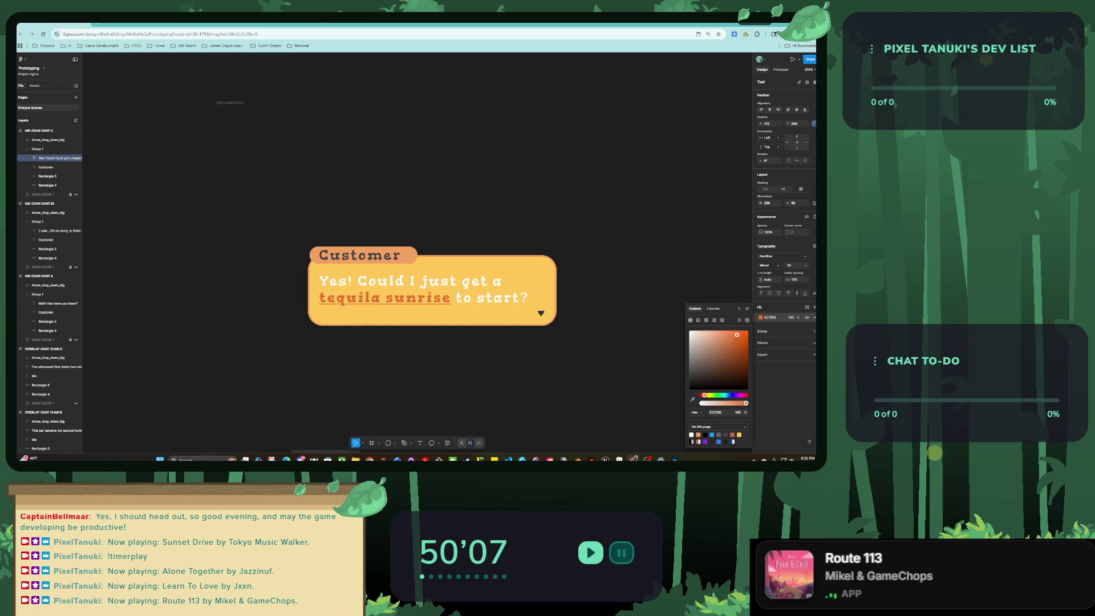
# Turn the phrase's fill into a linear gradient with an added middle stop.
pyautogui.moveTo(744, 331)
pyautogui.mouseDown()
pyautogui.moveTo(708, 366)
pyautogui.moveTo(746, 331)
pyautogui.mouseUp()
pyautogui.click(698, 320)
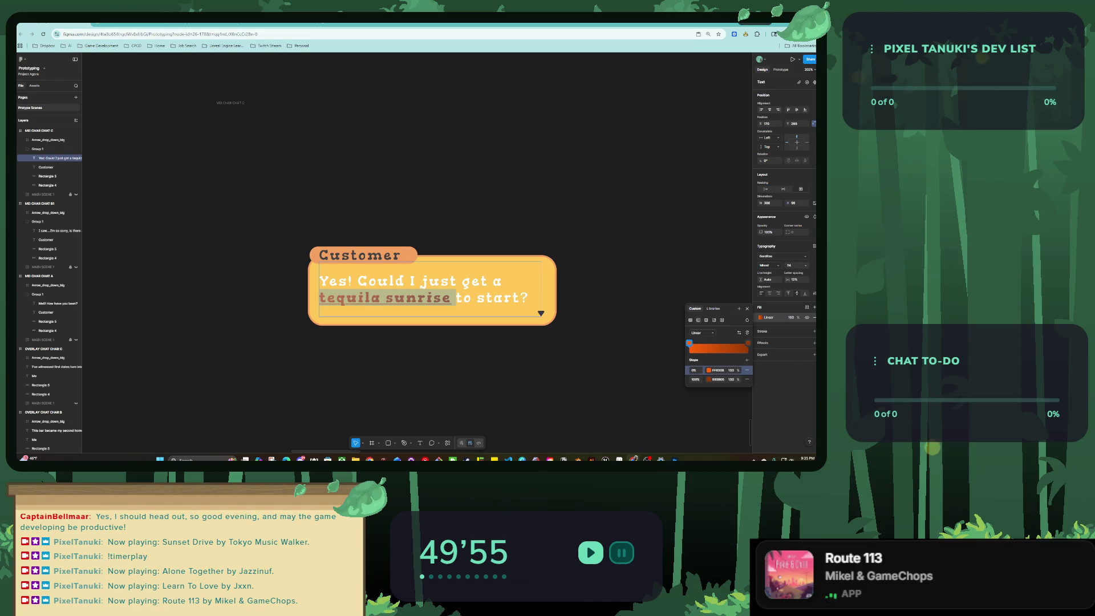
pyautogui.click(702, 347)
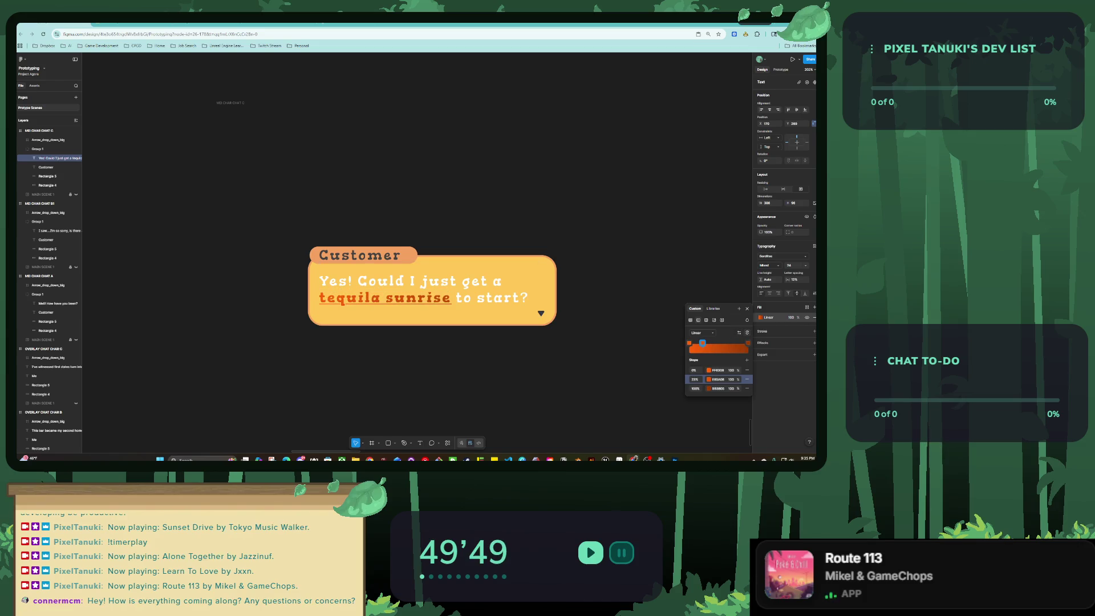
pyautogui.press('Escape')
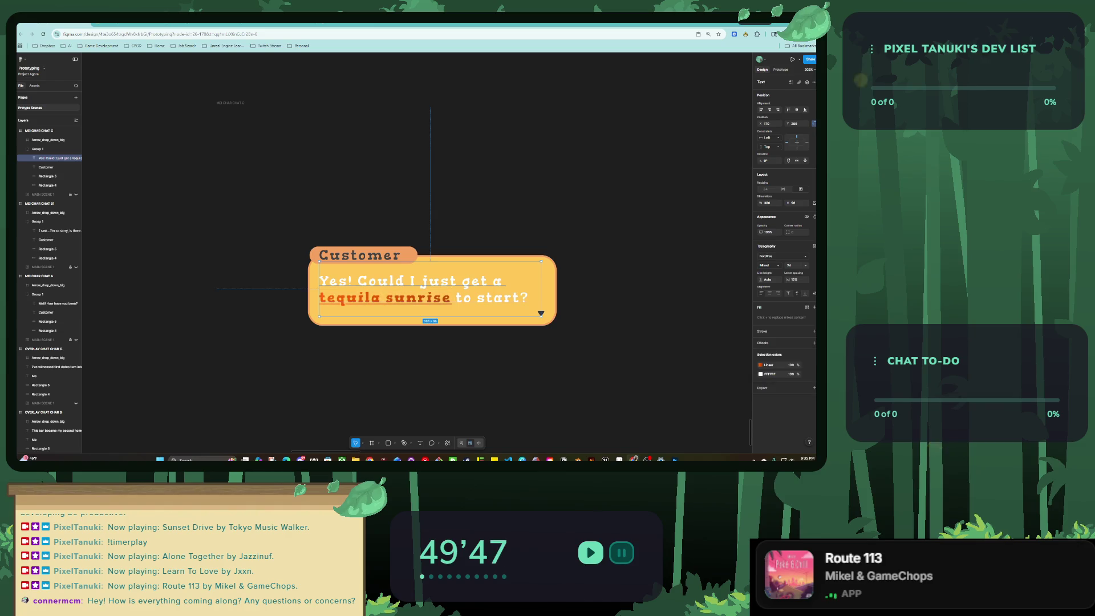
pyautogui.press('Escape')
pyautogui.scroll(-5, 372, 337)
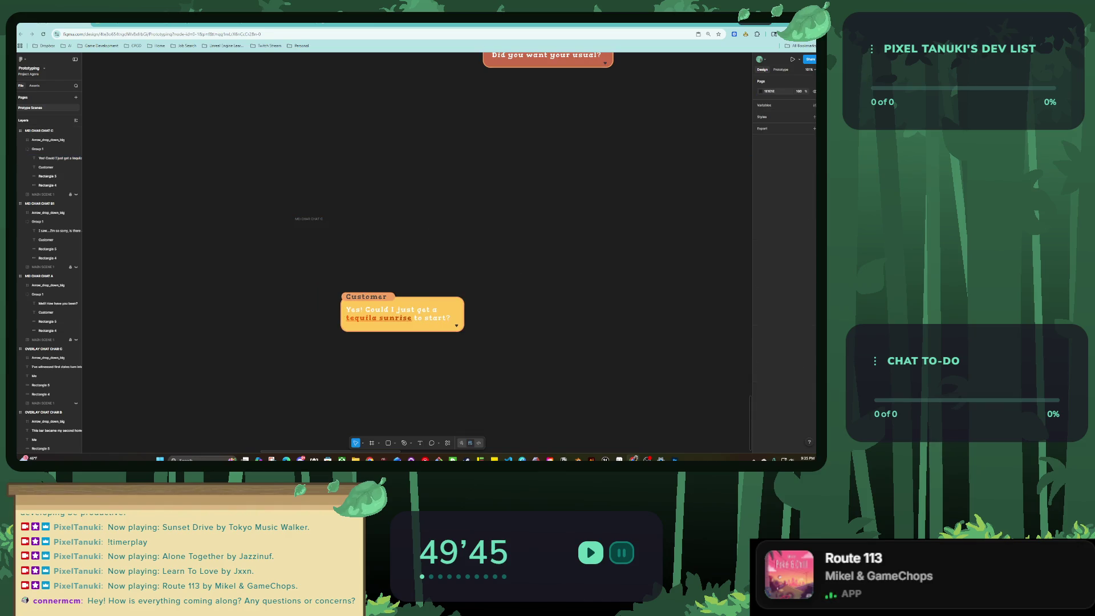
pyautogui.hscroll(3, 372, 307)
pyautogui.scroll(-1, 373, 308)
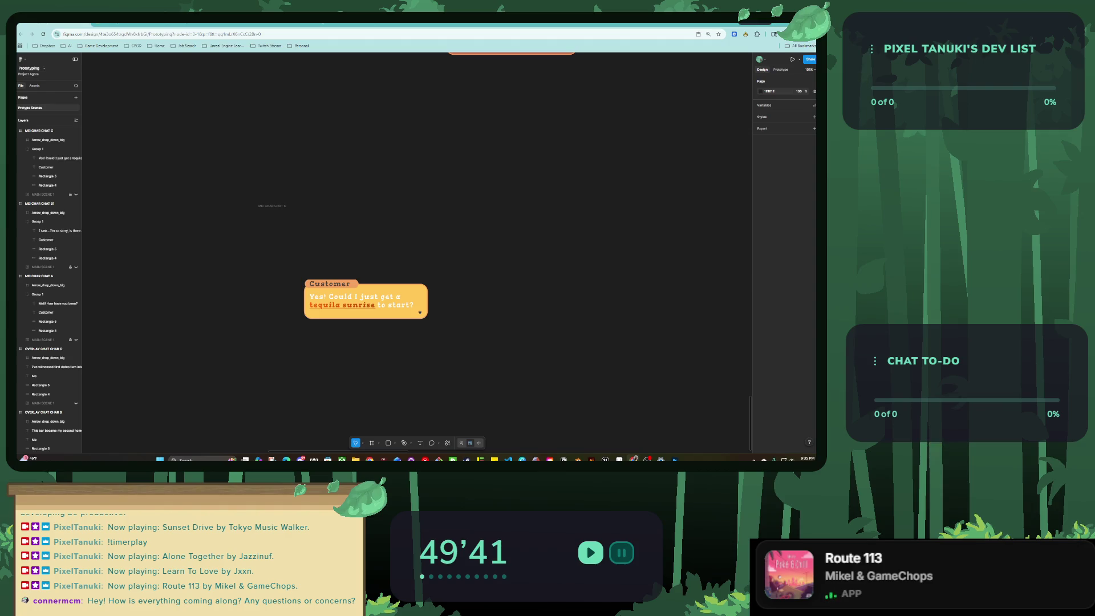
pyautogui.scroll(-3, 335, 317)
pyautogui.scroll(2, 334, 317)
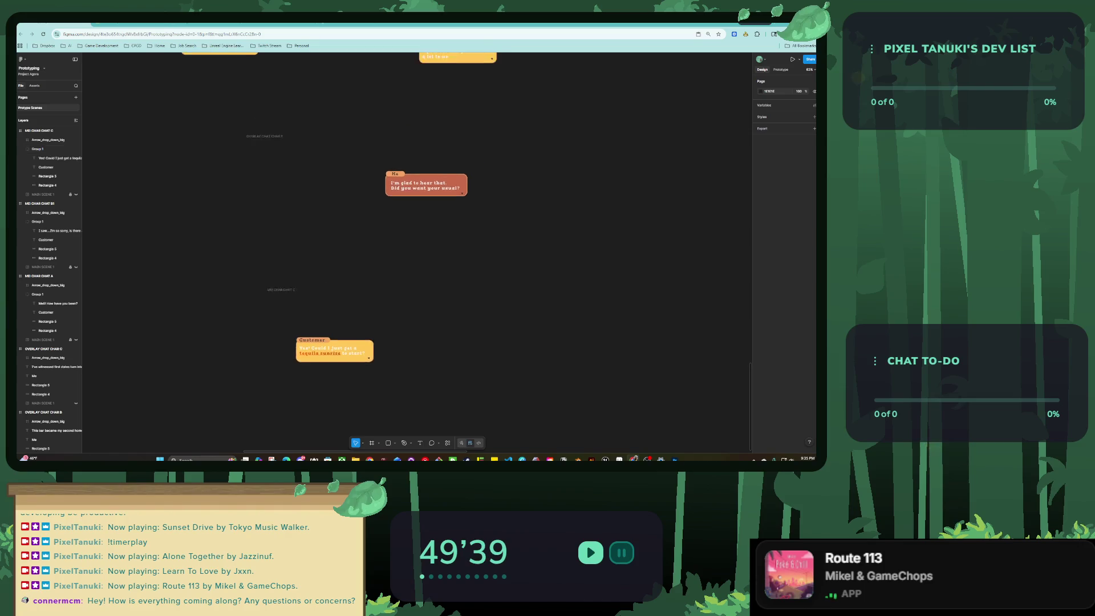
pyautogui.scroll(-3, 383, 311)
pyautogui.click(365, 257)
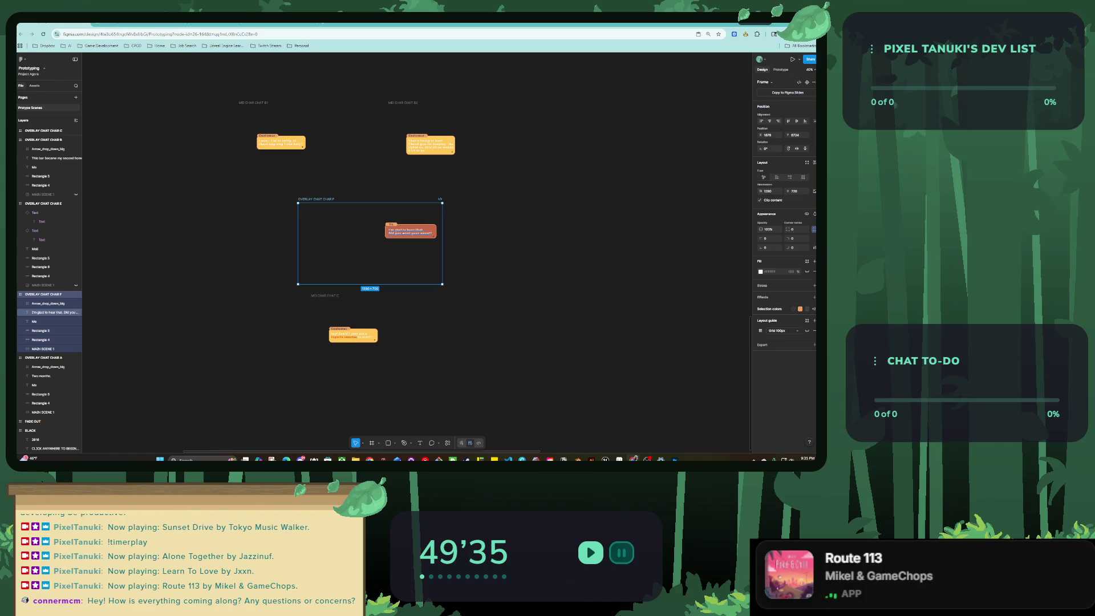
pyautogui.scroll(3, 354, 346)
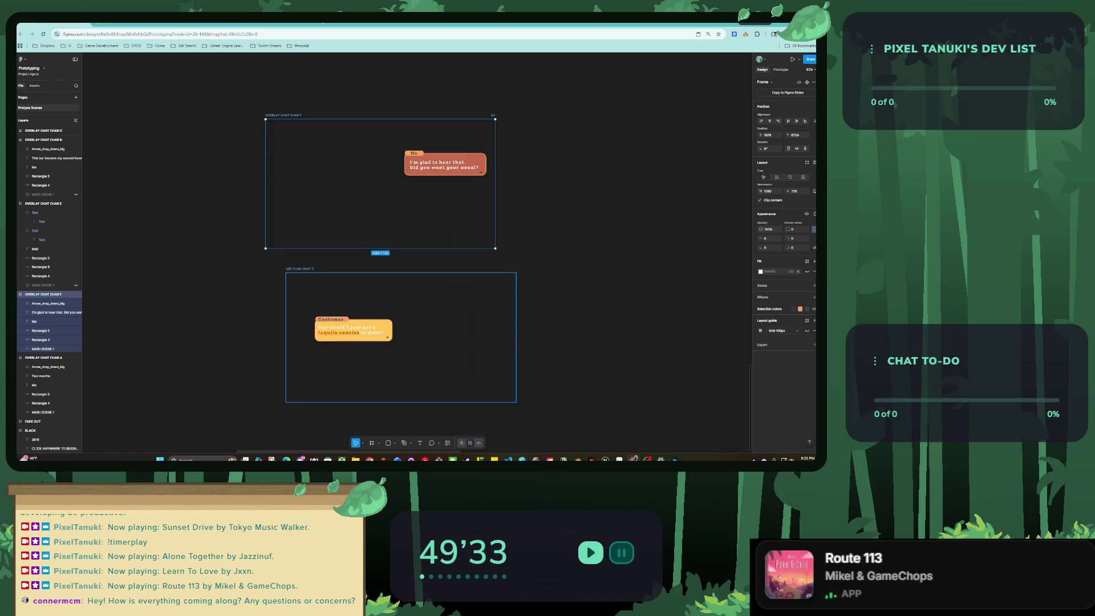
pyautogui.click(354, 353)
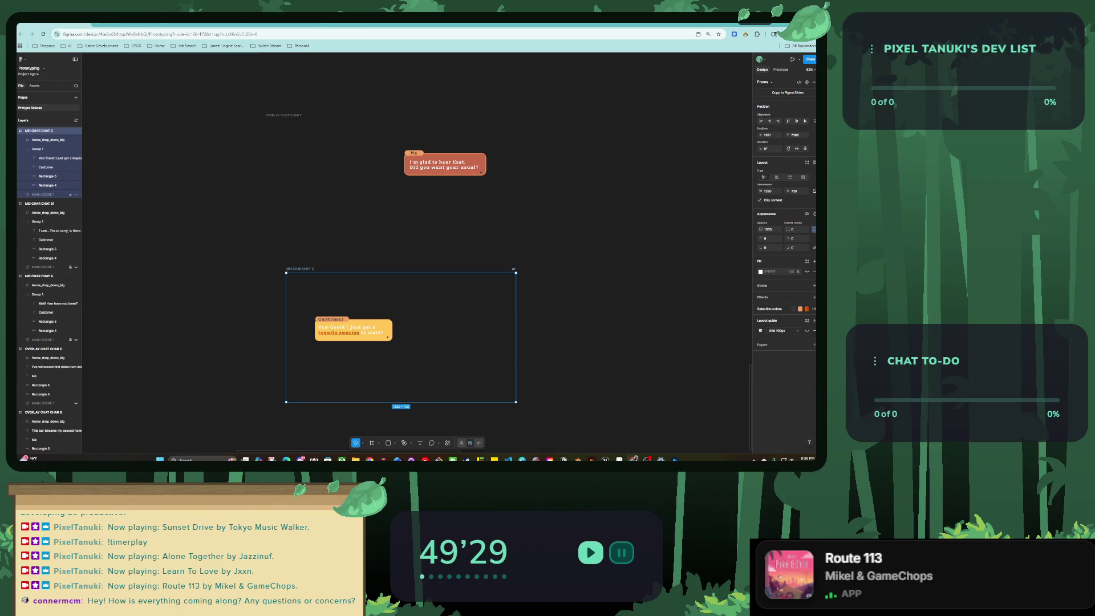
pyautogui.scroll(-2, 258, 327)
pyautogui.scroll(-3, 342, 394)
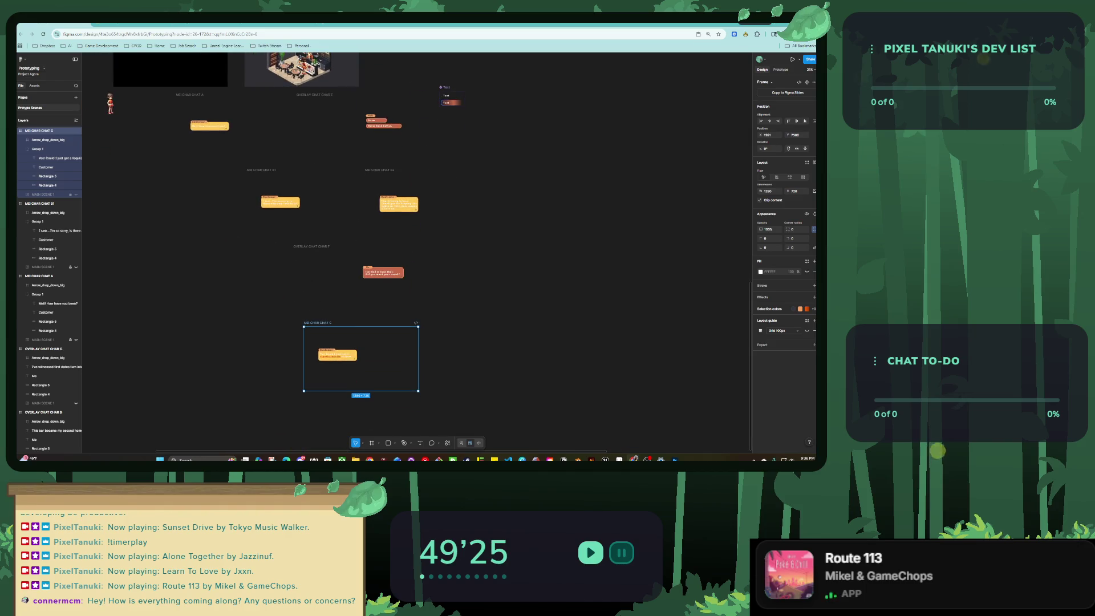
pyautogui.scroll(-2, 353, 394)
# Duplicate the INTERACTION SCENE frame beside the chat frames and name the copy MINI-GAME MENU.
pyautogui.moveTo(312, 147); pyautogui.dragTo(476, 379)
pyautogui.scroll(3, 426, 416)
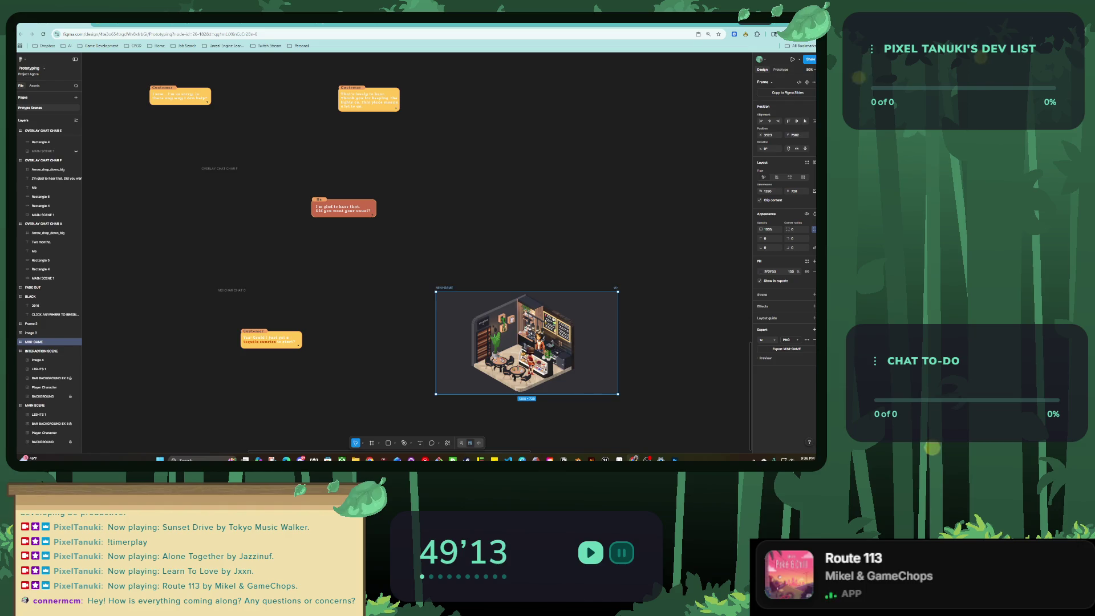
pyautogui.hotkey('ctrl', 'z')
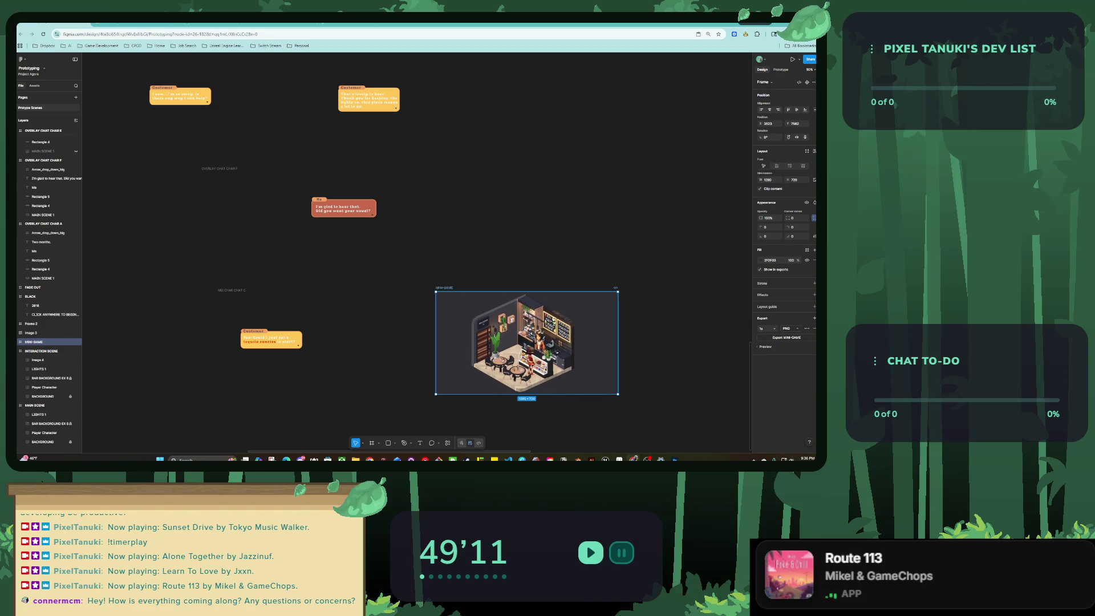
pyautogui.hotkey('ctrl', 'z')
pyautogui.hotkey('ctrl', 'z')
pyautogui.hotkey('ctrl', 'z')
pyautogui.hotkey('ctrl', 'z')
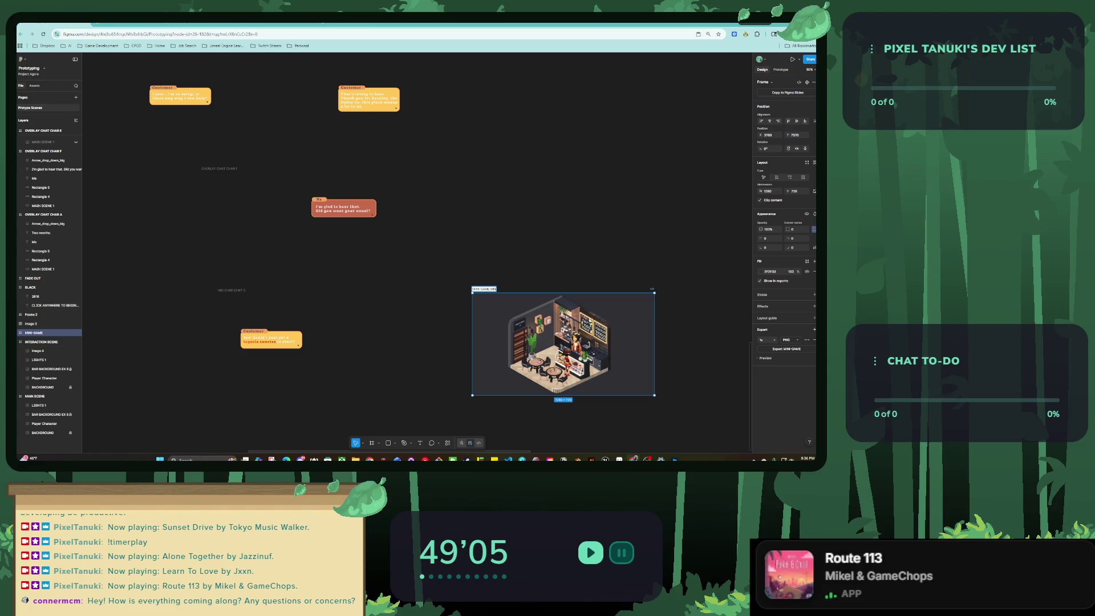
pyautogui.press('Return')
pyautogui.scroll(-2, 408, 228)
pyautogui.click(342, 342)
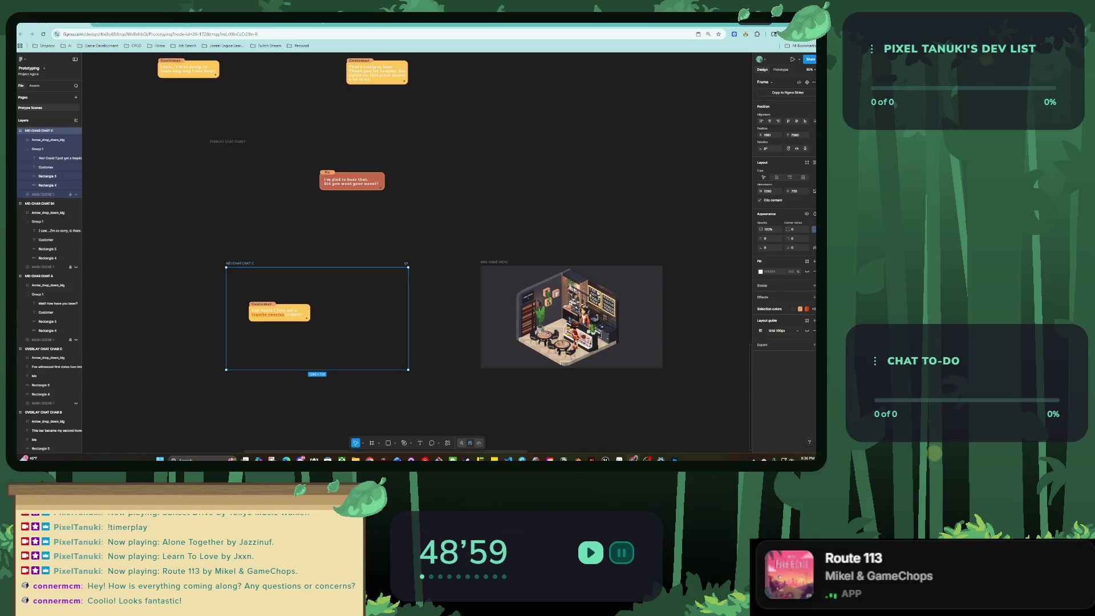
# Give chat frame C an On click interaction that navigates to MINI-GAME MENU.
pyautogui.hotkey('shift', 'e')
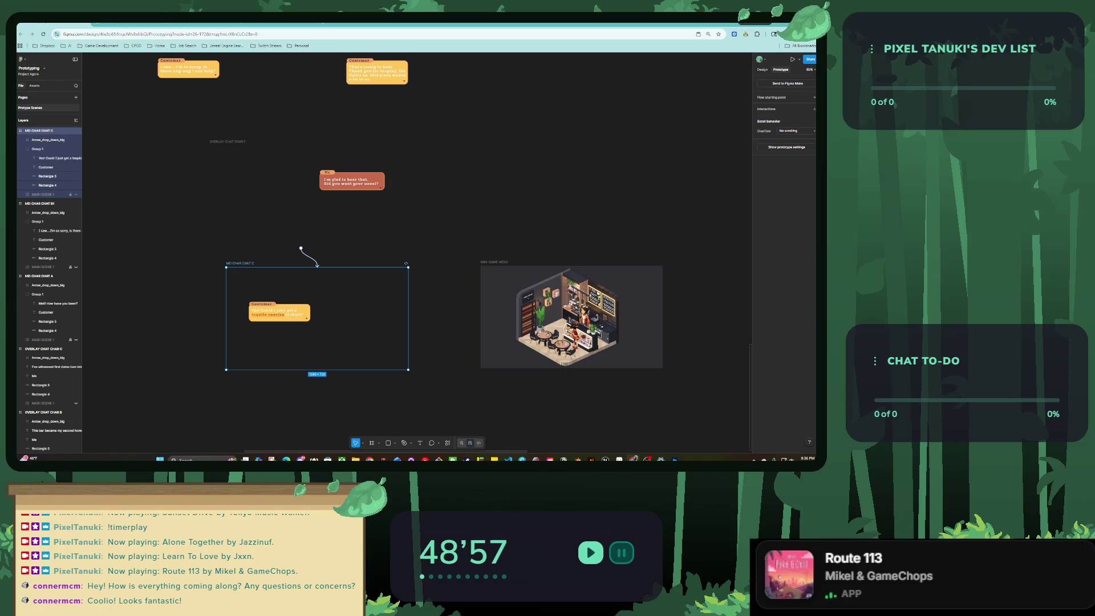
pyautogui.click(814, 108)
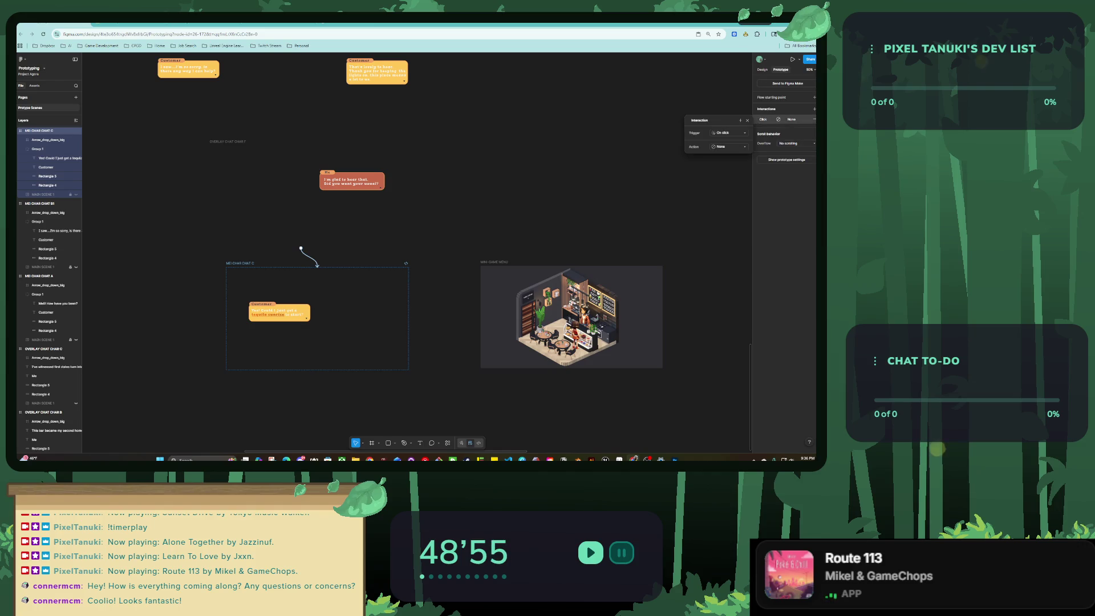
pyautogui.click(729, 146)
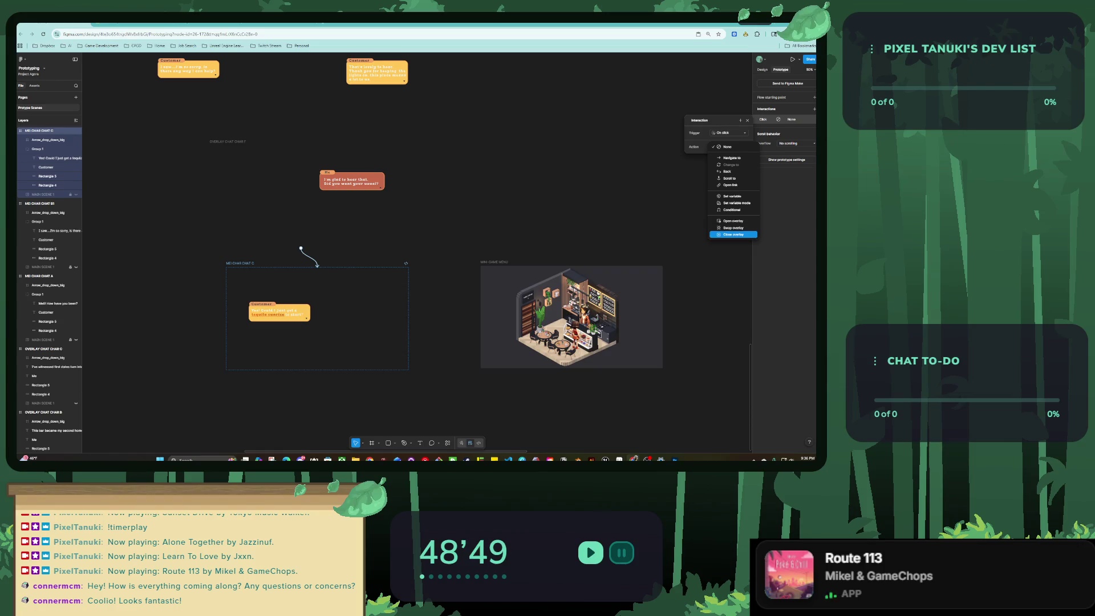
pyautogui.click(733, 235)
pyautogui.click(726, 133)
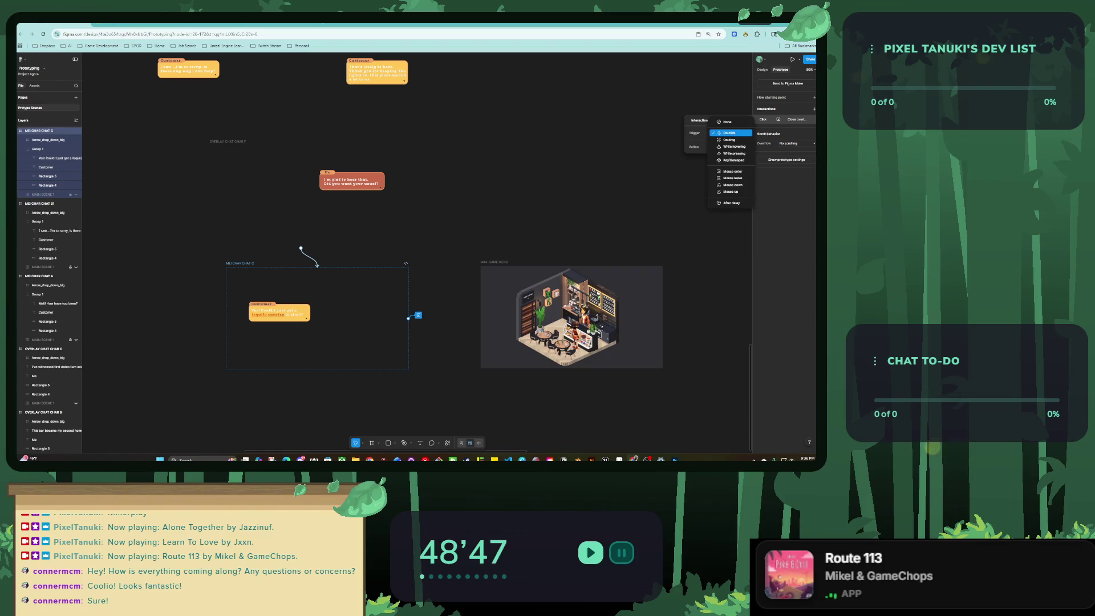
pyautogui.click(730, 133)
pyautogui.click(724, 146)
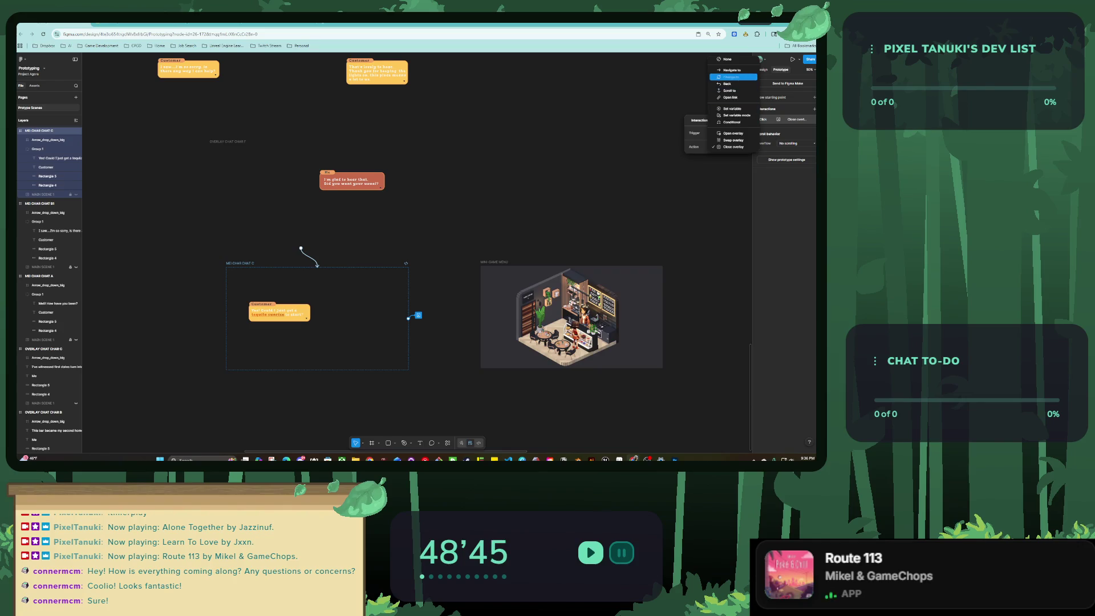
pyautogui.click(733, 69)
pyautogui.click(730, 156)
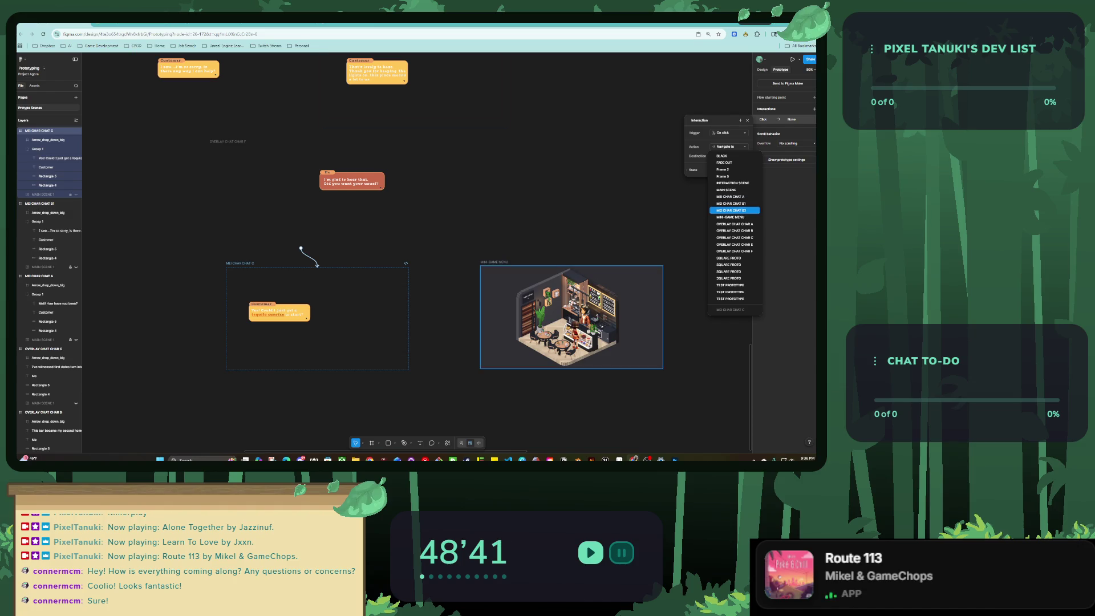
pyautogui.click(732, 217)
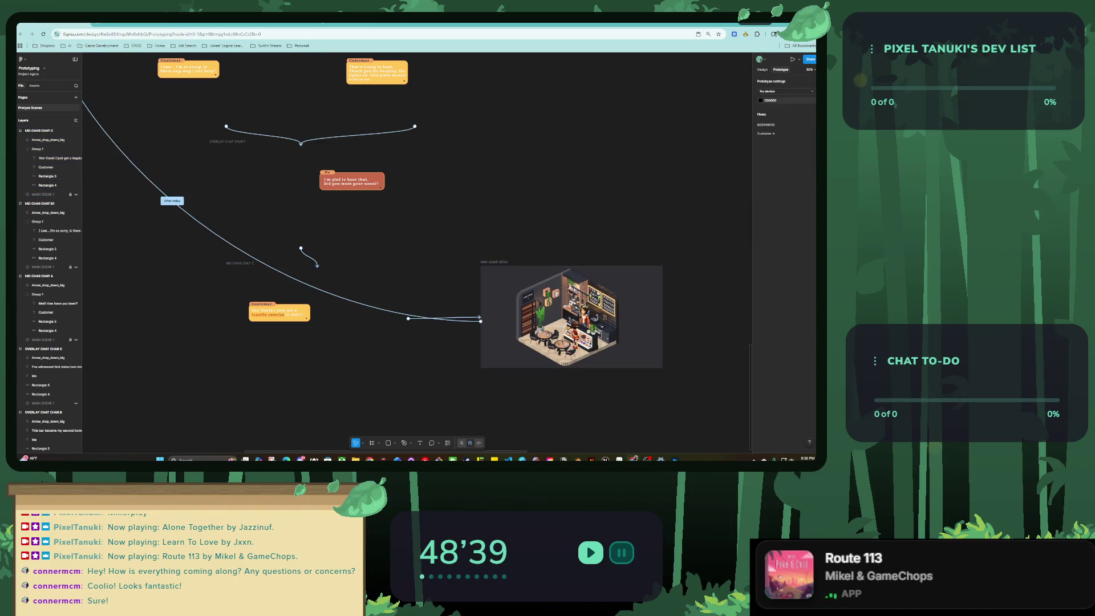
# Nudge MINI-GAME MENU left and delete the grid of test photo frames.
pyautogui.moveTo(494, 262); pyautogui.dragTo(452, 263)
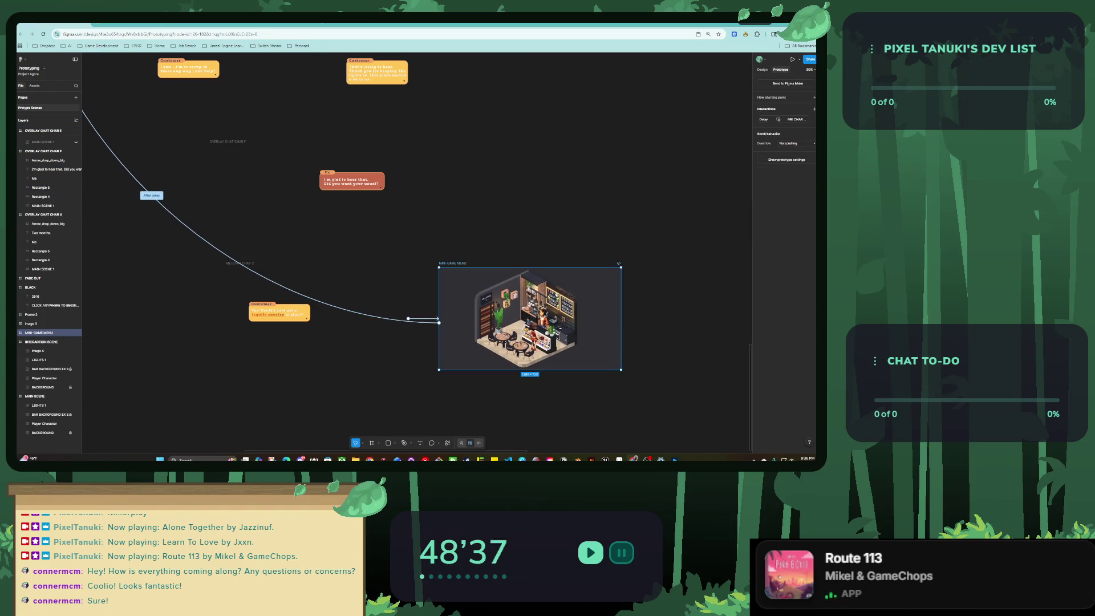
pyautogui.press('Escape')
pyautogui.scroll(-10, 473, 433)
pyautogui.scroll(1, 473, 433)
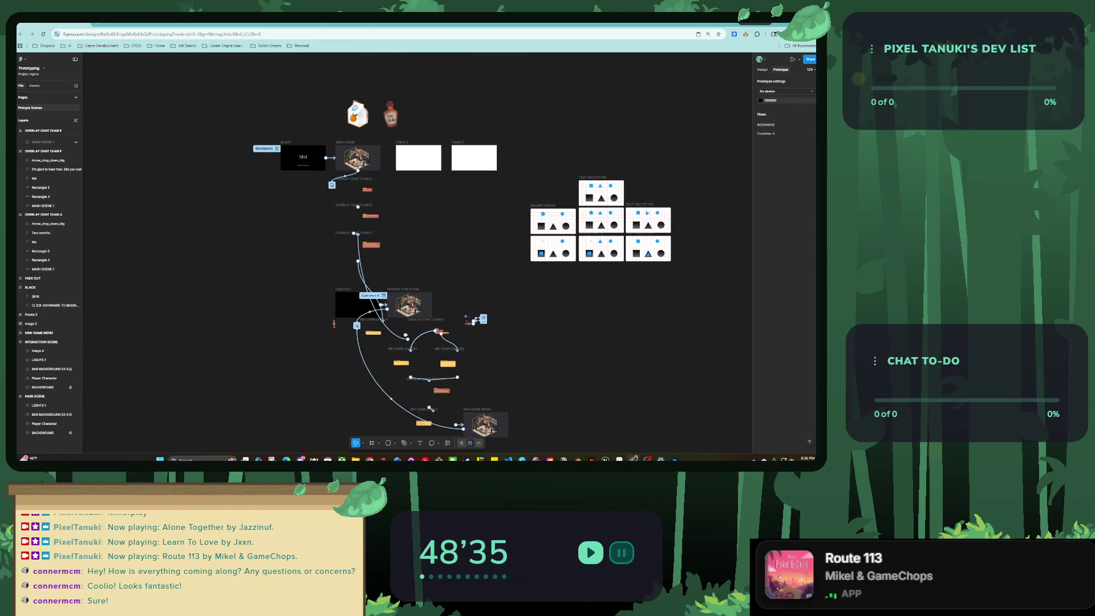
pyautogui.moveTo(700, 269)
pyautogui.mouseDown()
pyautogui.moveTo(518, 174)
pyautogui.moveTo(399, 94)
pyautogui.mouseUp()
pyautogui.press('Delete')
# Move the milk, bottle and blank frames down to the lower right of the flow.
pyautogui.hscroll(-2, 518, 175)
pyautogui.moveTo(567, 188)
pyautogui.mouseDown()
pyautogui.moveTo(455, 106)
pyautogui.moveTo(399, 95)
pyautogui.moveTo(564, 178)
pyautogui.mouseUp()
pyautogui.click(399, 95)
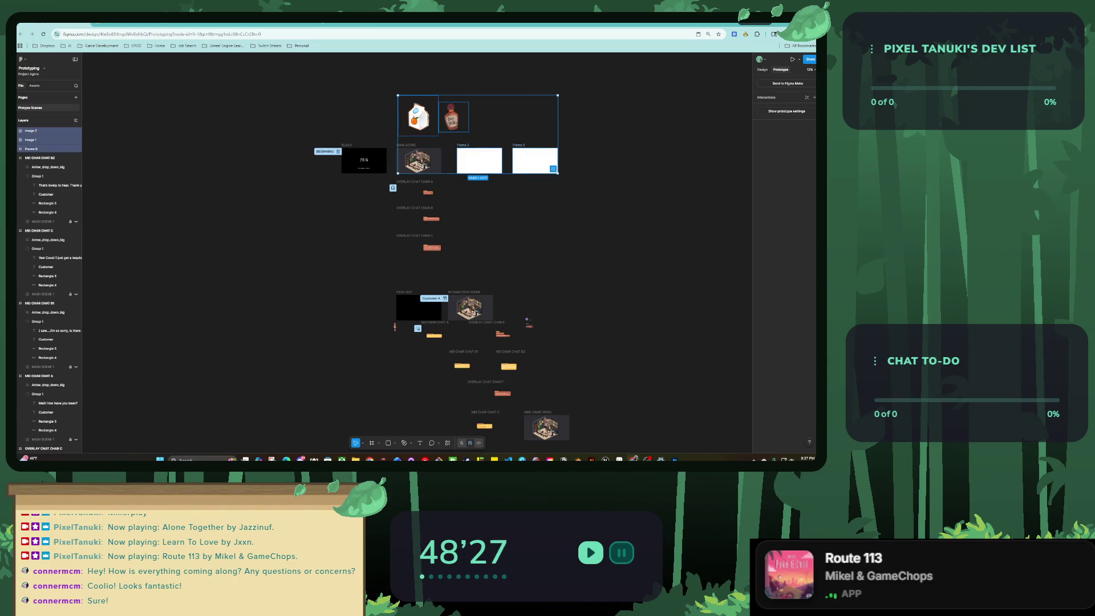
pyautogui.moveTo(479, 160); pyautogui.dragTo(663, 342)
pyautogui.moveTo(601, 298); pyautogui.dragTo(499, 271)
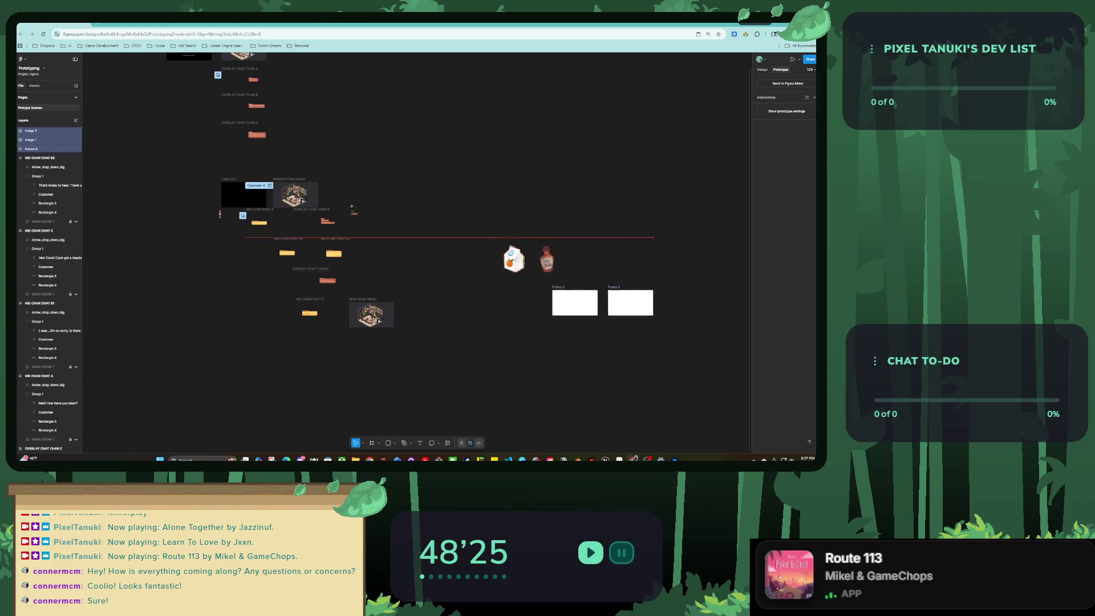
pyautogui.press('Escape')
pyautogui.keyDown('ctrl'); pyautogui.scroll(3, 365, 273); pyautogui.keyUp('ctrl')
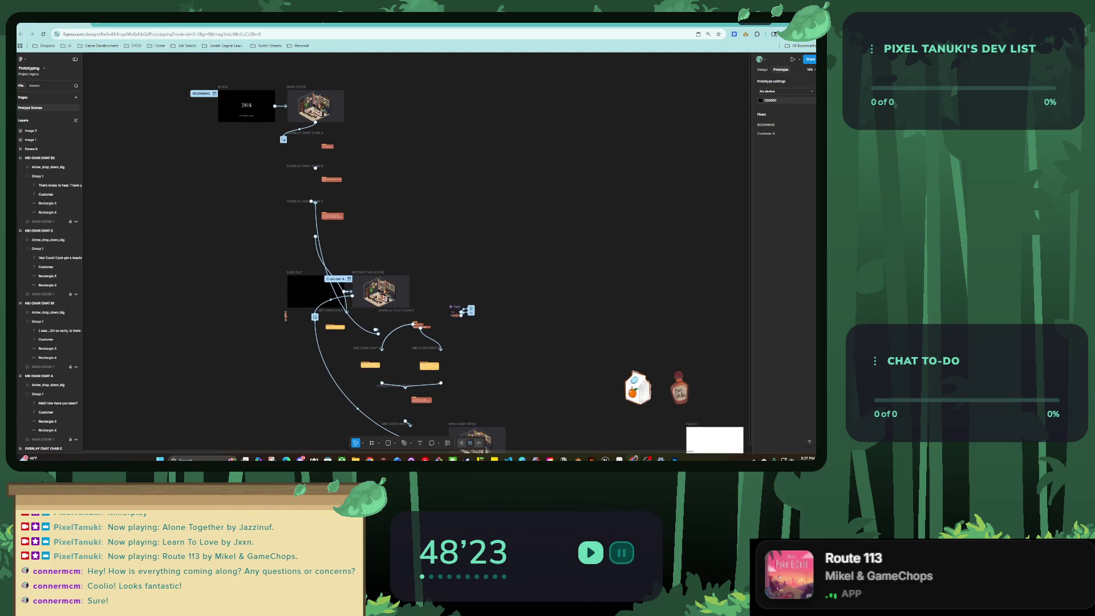
pyautogui.click(247, 111)
pyautogui.hotkey('shift', 'space')
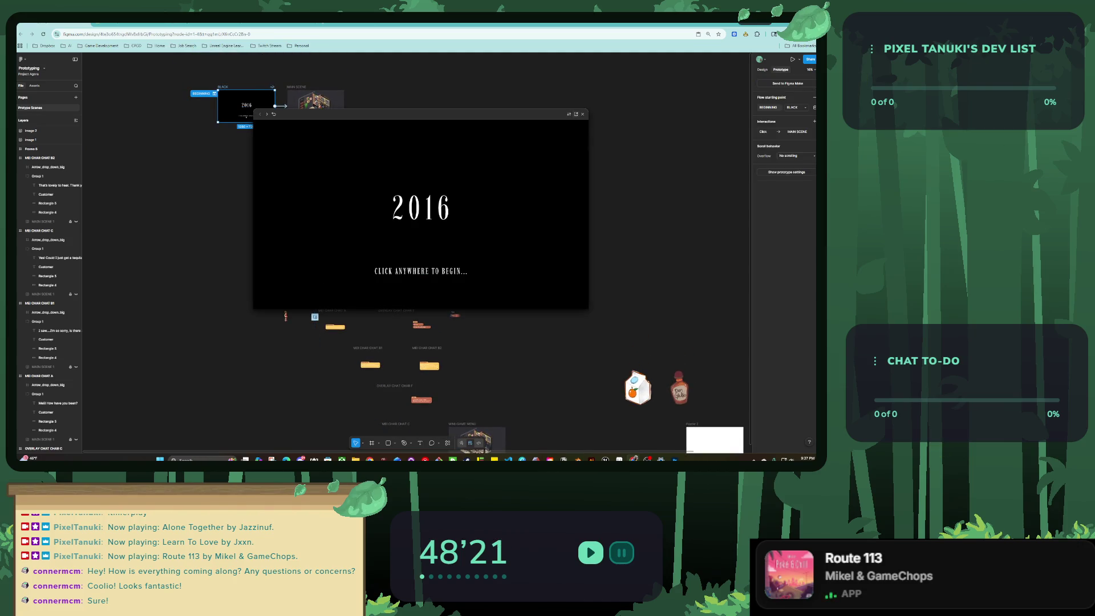
pyautogui.hotkey('ctrl', 'alt', 'Return')
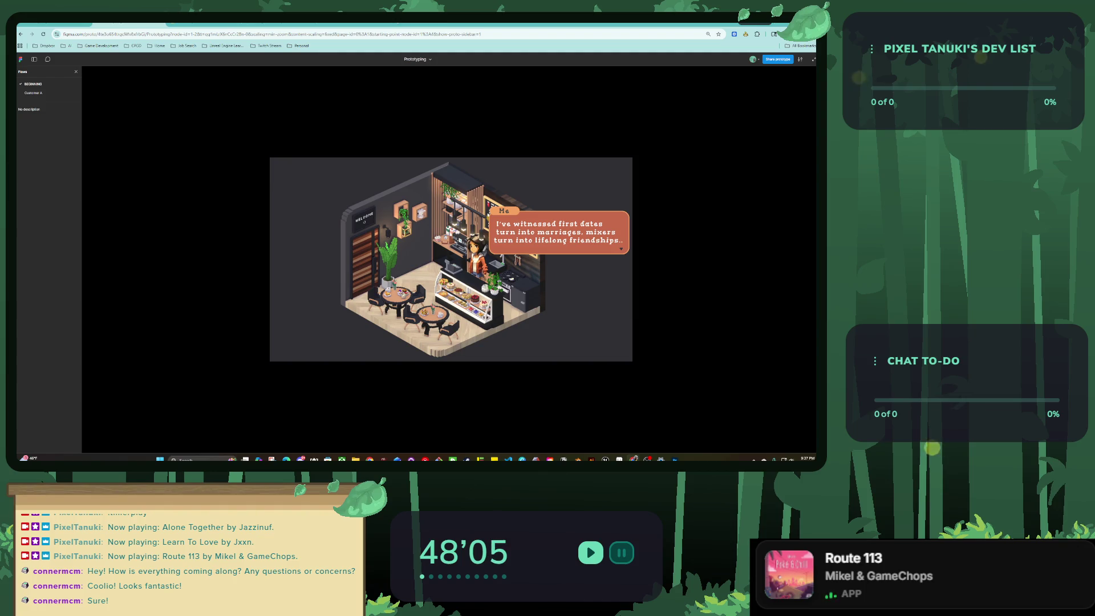
pyautogui.press('space')
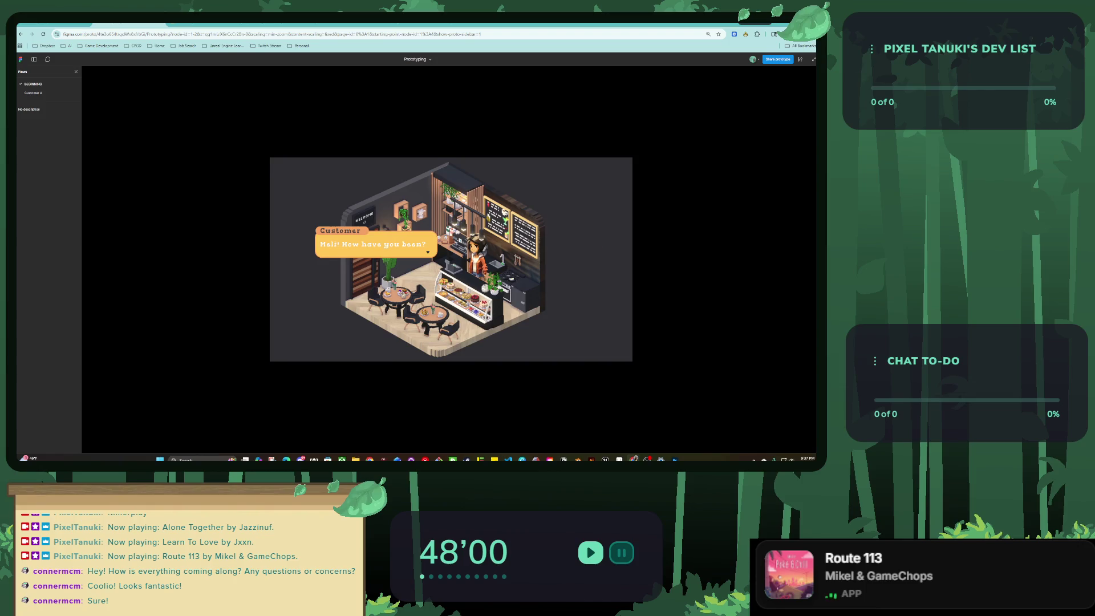
pyautogui.hotkey('ctrl', 'w')
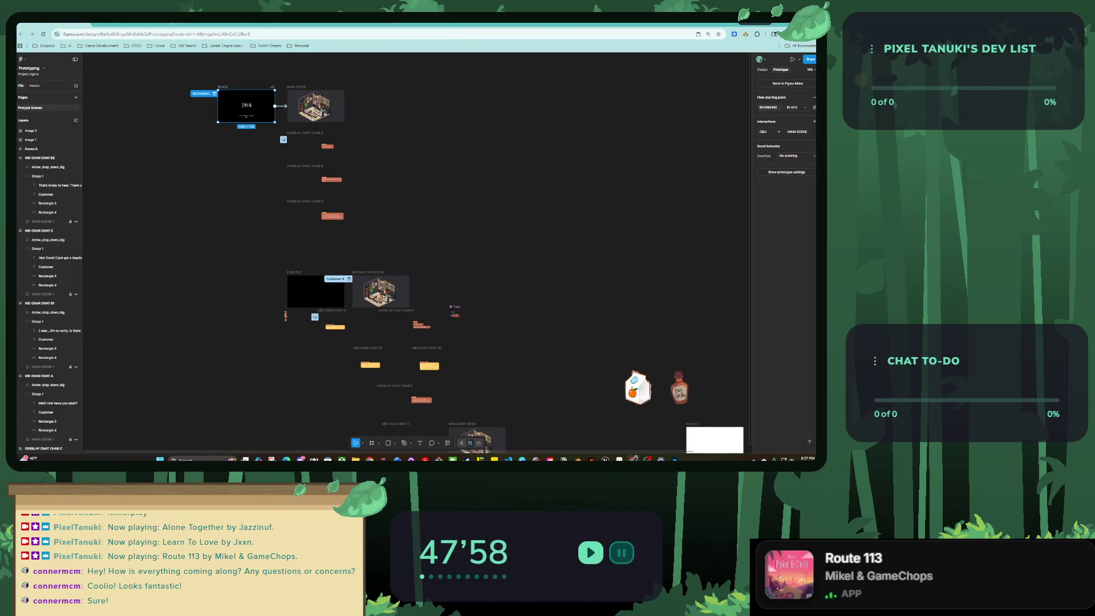
# Link OVERLAY CHAT CHAR C to the FADE OUT frame.
pyautogui.scroll(2, 343, 296)
pyautogui.click(376, 285)
pyautogui.scroll(2, 399, 319)
pyautogui.scroll(1, 444, 326)
pyautogui.click(411, 114)
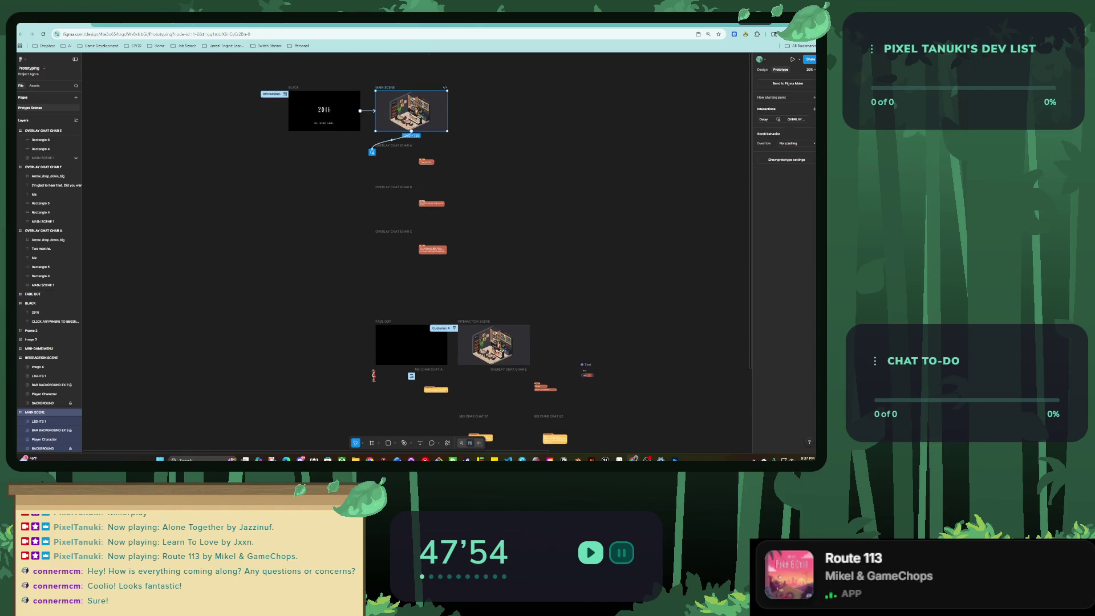
pyautogui.click(446, 345)
pyautogui.scroll(3, 422, 359)
pyautogui.click(403, 155)
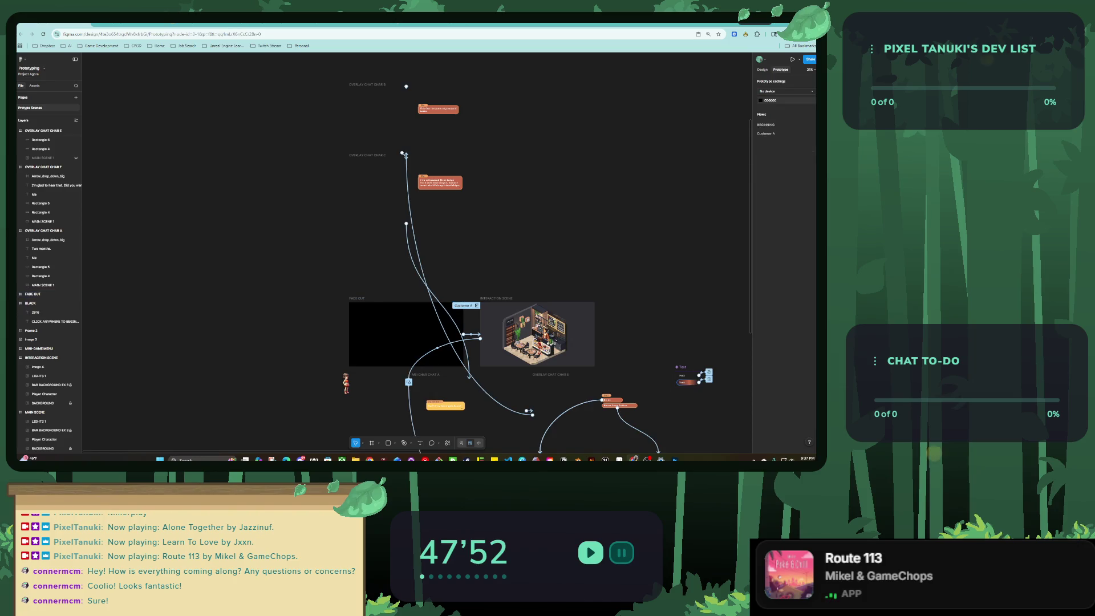
pyautogui.scroll(-2, 402, 154)
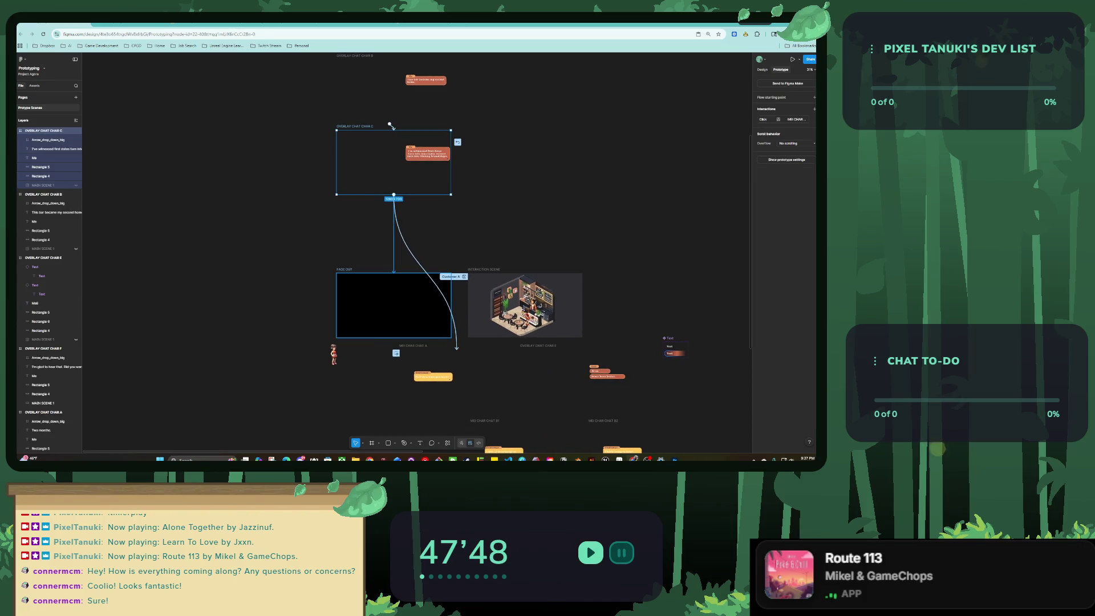
pyautogui.moveTo(393, 195); pyautogui.dragTo(393, 296)
# Delete the old MEI CHAR A link and set the new link's trigger to On click.
pyautogui.rightClick(460, 346)
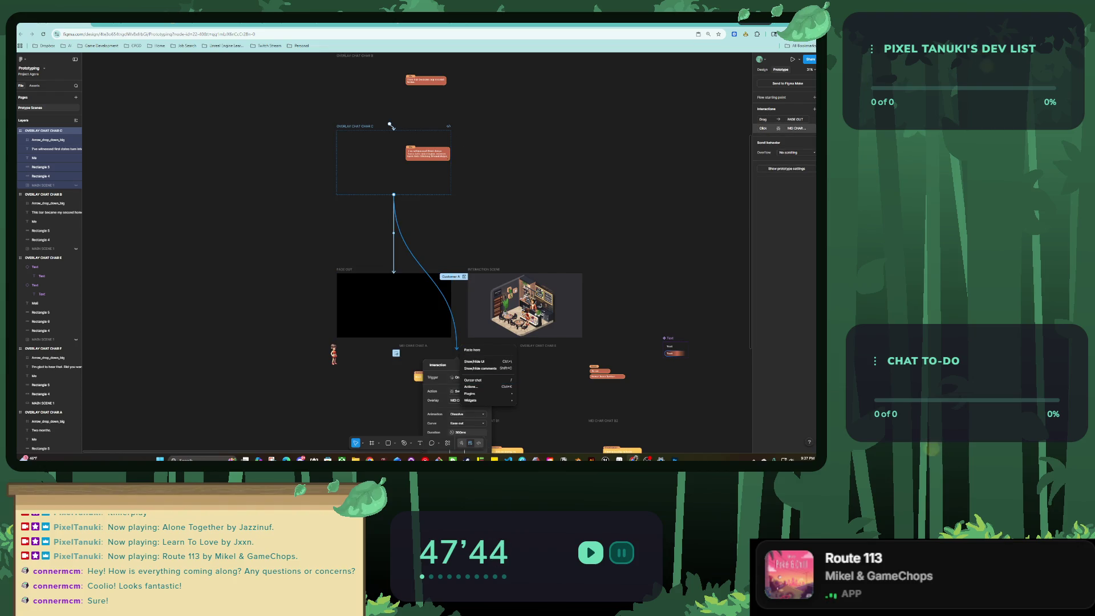
pyautogui.press('Escape')
pyautogui.press('Delete')
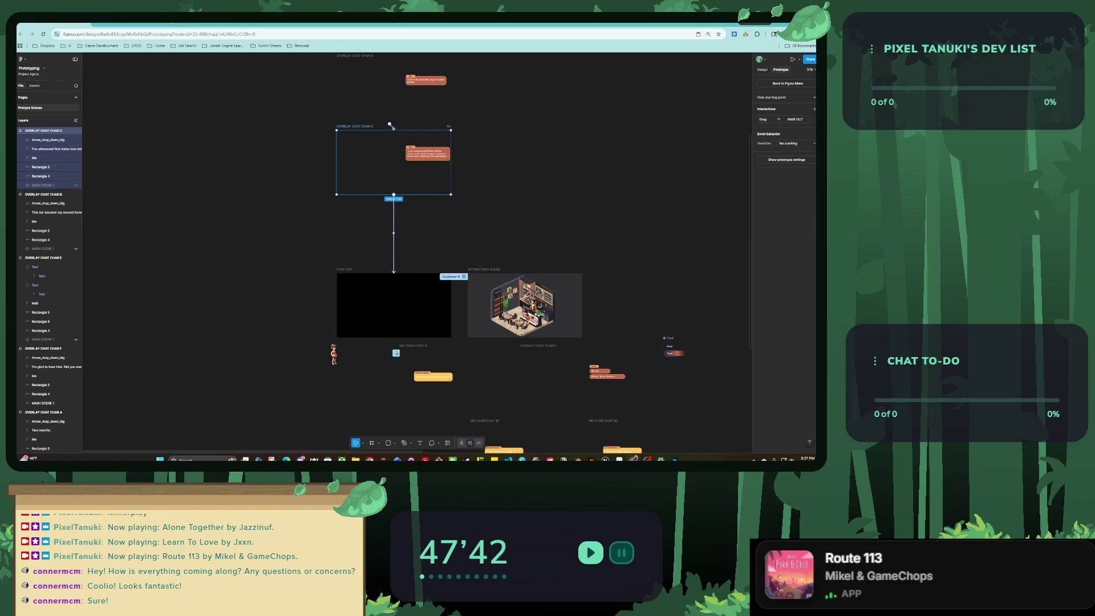
pyautogui.click(781, 119)
pyautogui.click(728, 132)
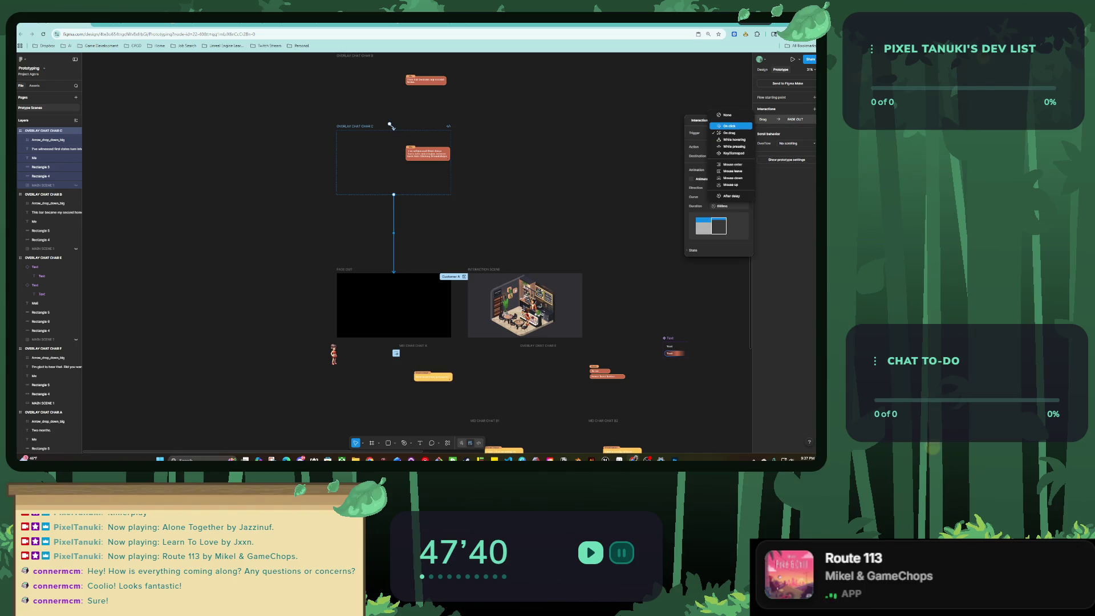
pyautogui.click(724, 124)
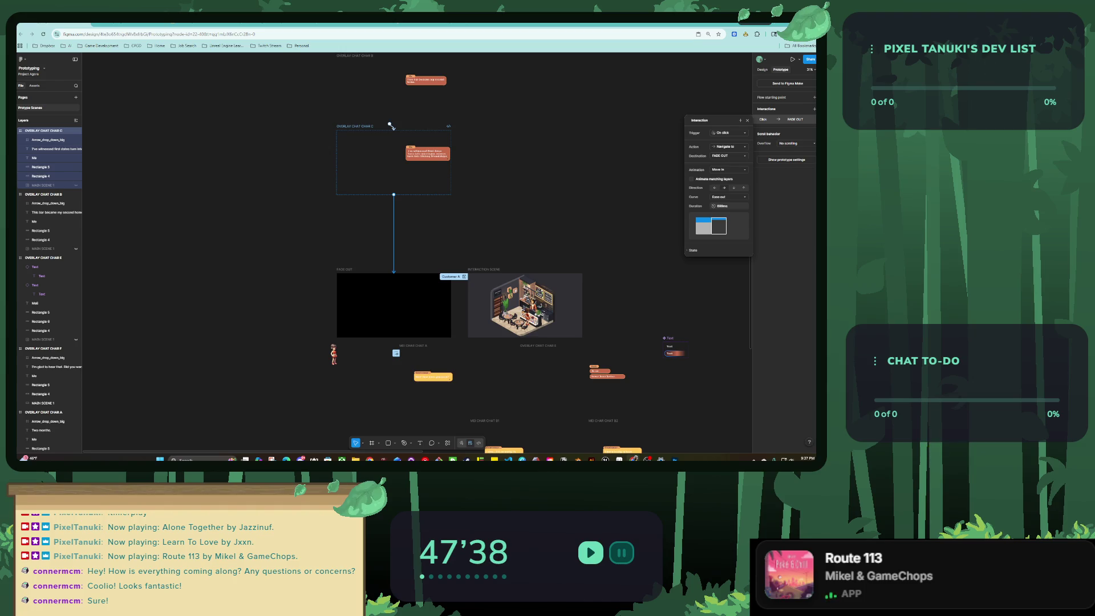
pyautogui.press('Escape')
pyautogui.moveTo(391, 125); pyautogui.dragTo(374, 352)
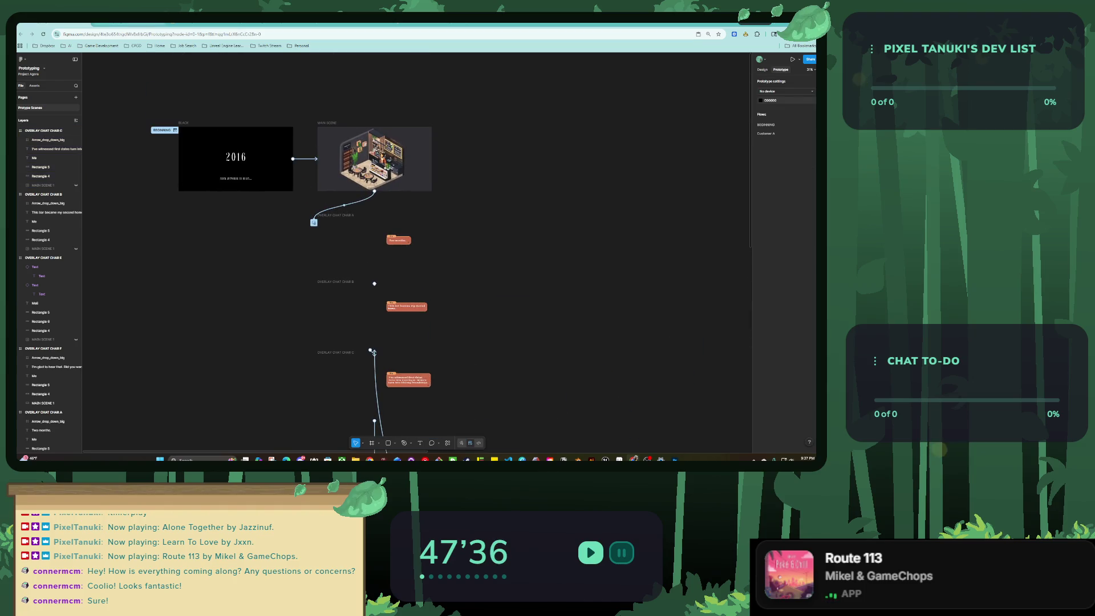
pyautogui.click(175, 130)
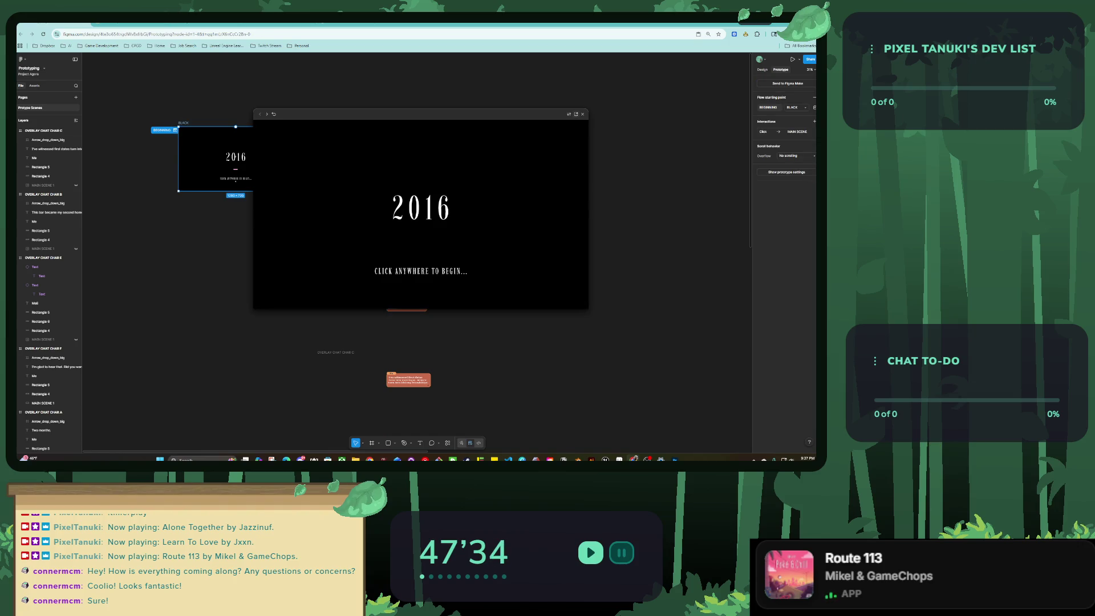
pyautogui.hotkey('ctrl', 'alt', 'Return')
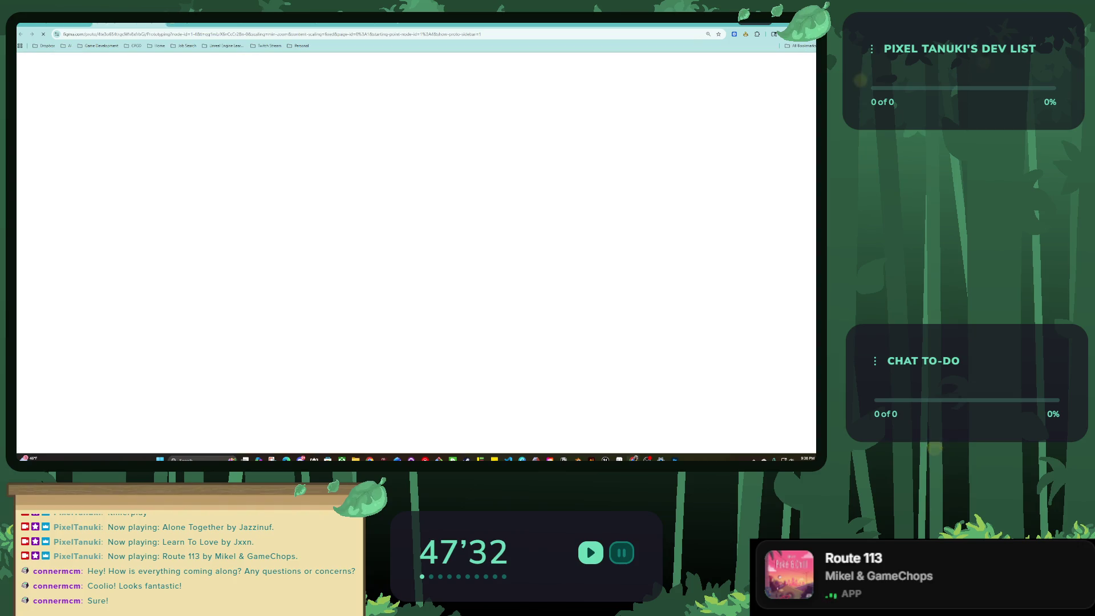
pyautogui.press('Right')
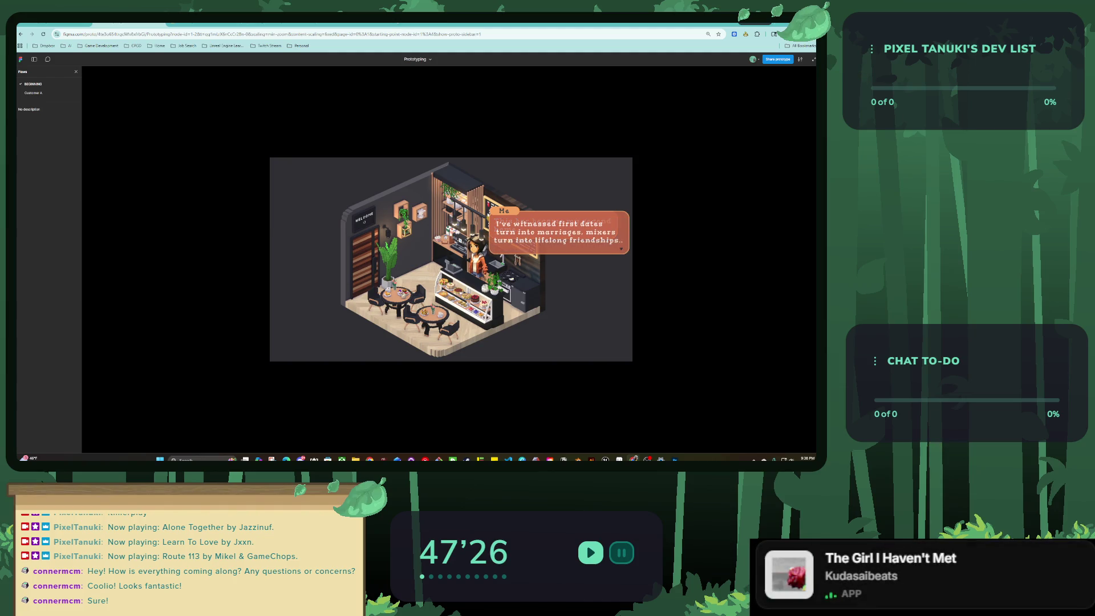
pyautogui.press('Right')
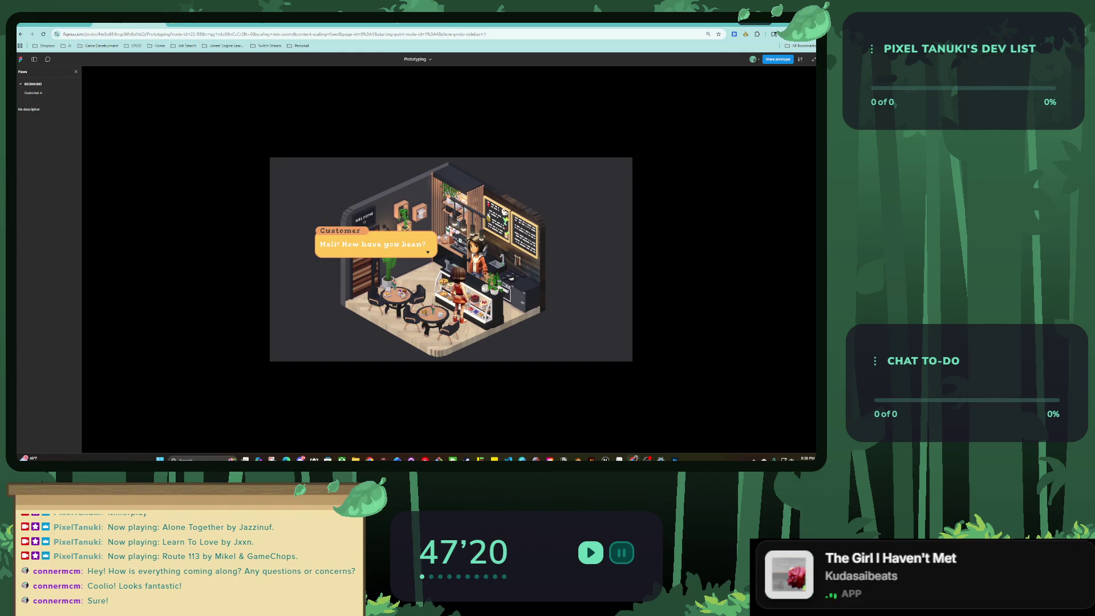
pyautogui.press('Right')
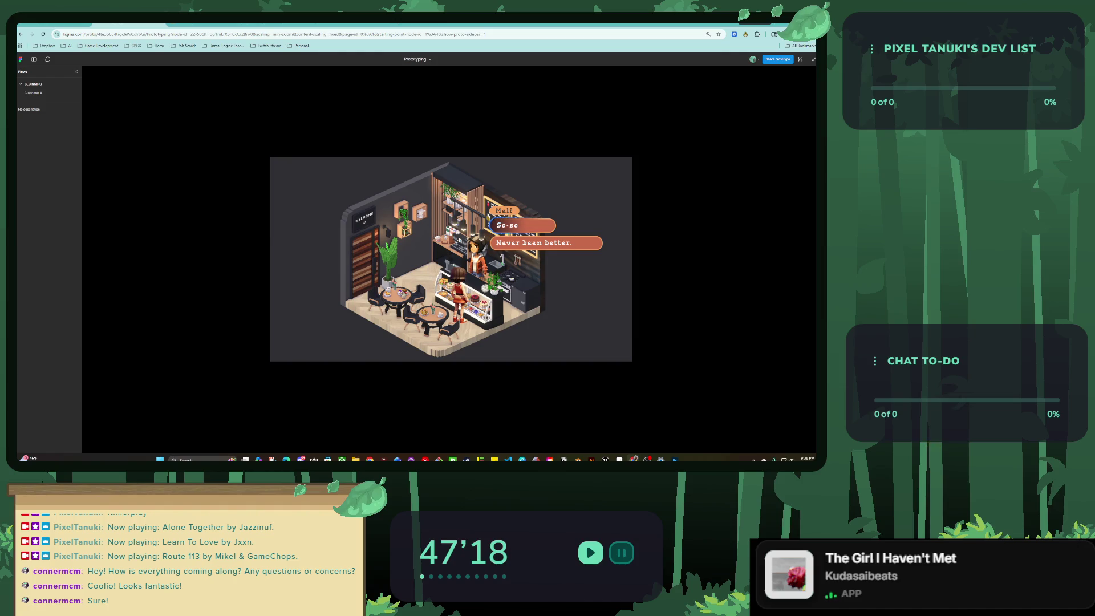
pyautogui.press('Down')
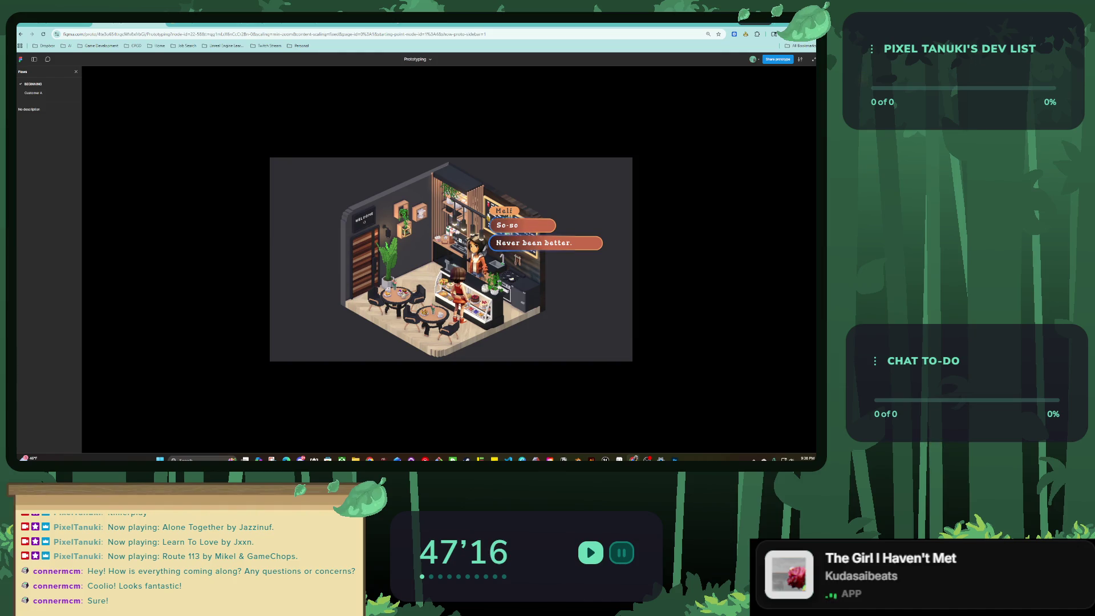
pyautogui.press('Up')
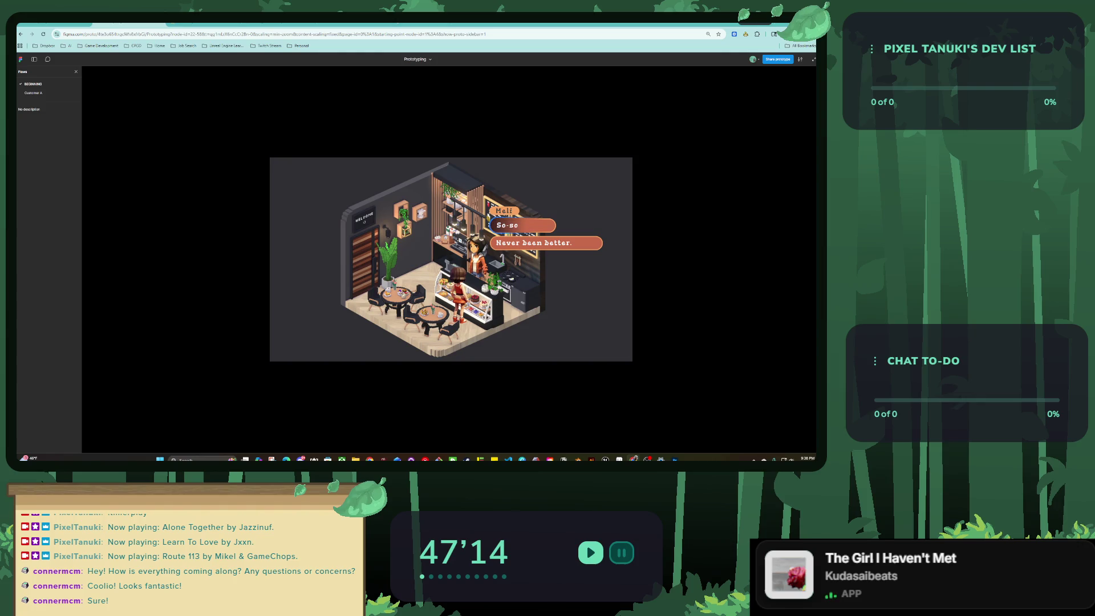
pyautogui.press('Return')
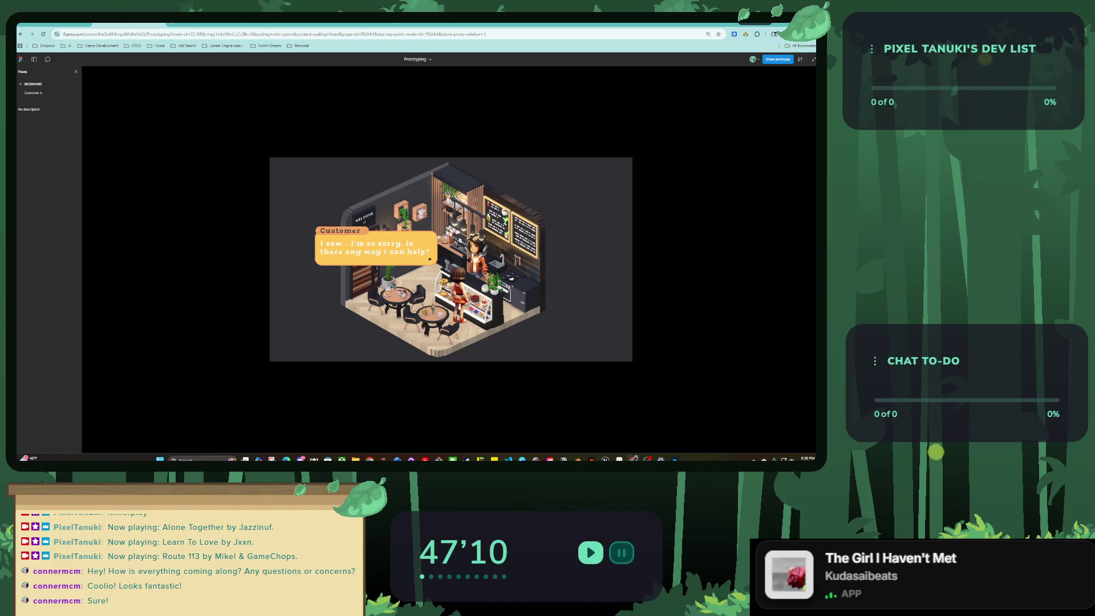
pyautogui.press('Return')
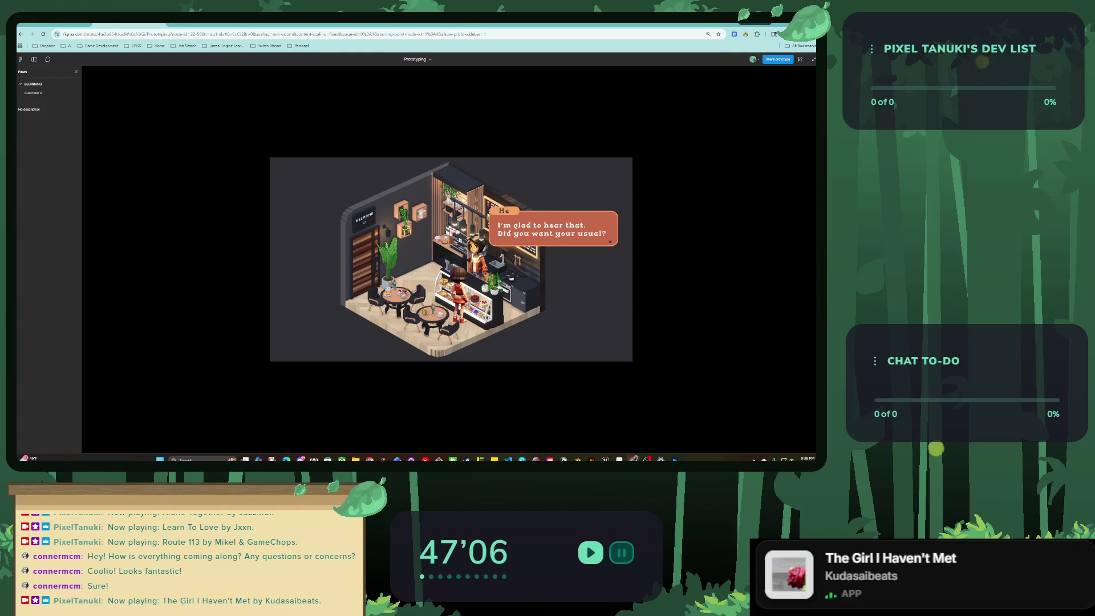
pyautogui.press('Return')
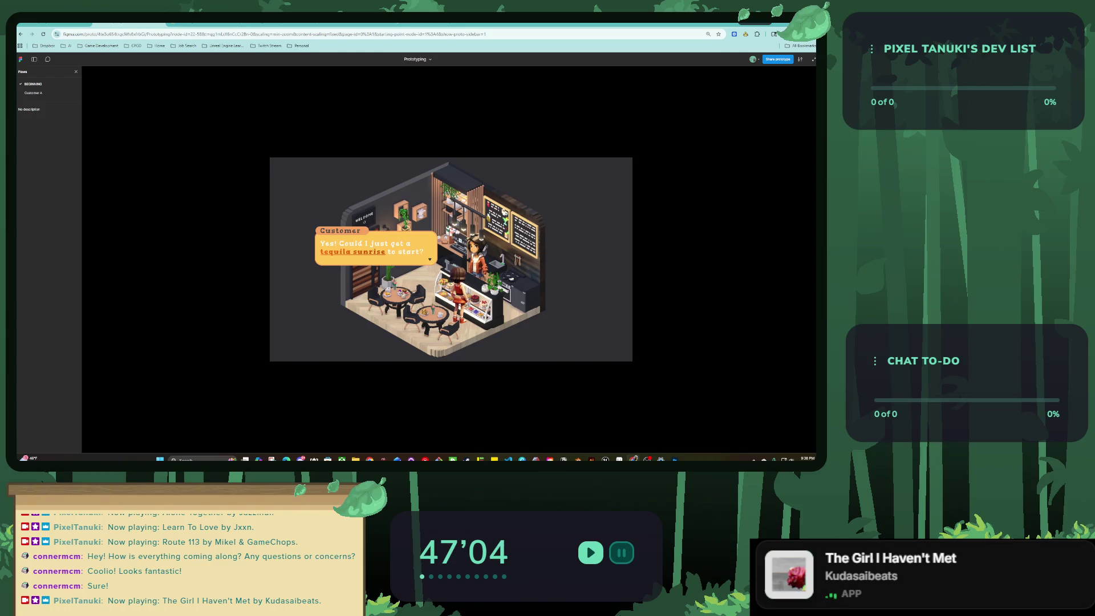
pyautogui.press('Return')
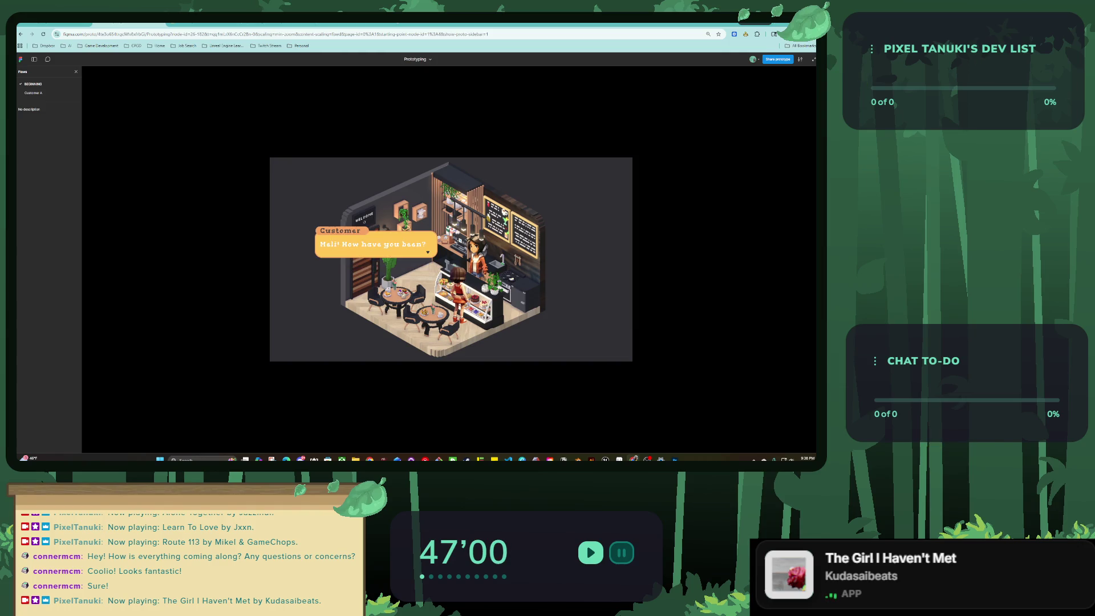
pyautogui.hotkey('ctrl', 'w')
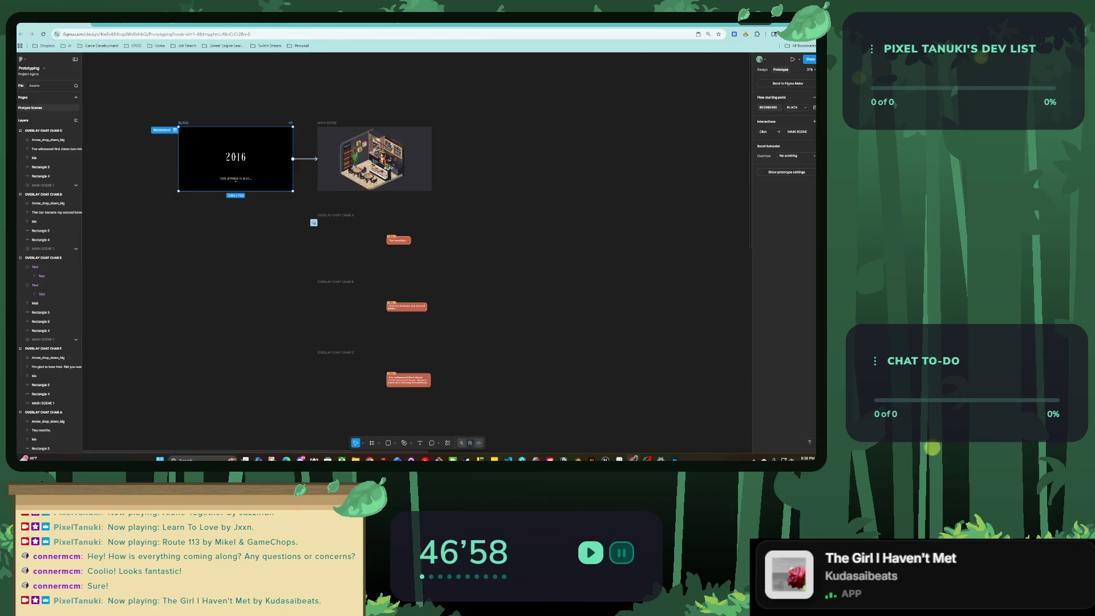
# Review the prototype connections of the chat, MINI-GAME MENU, FADE OUT and scene frames.
pyautogui.scroll(-5, 416, 256)
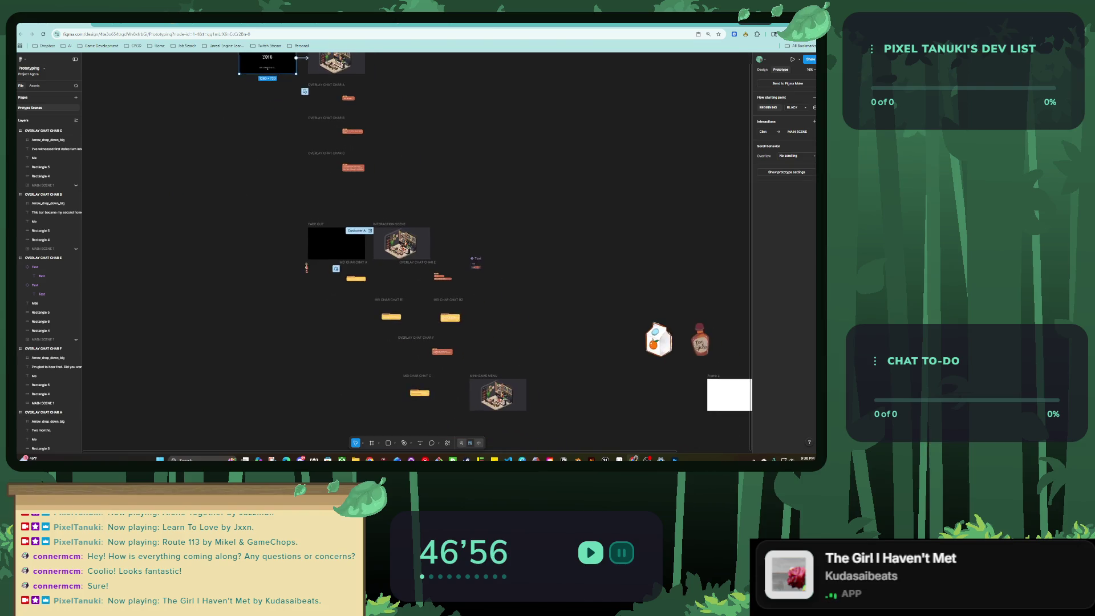
pyautogui.scroll(5, 420, 392)
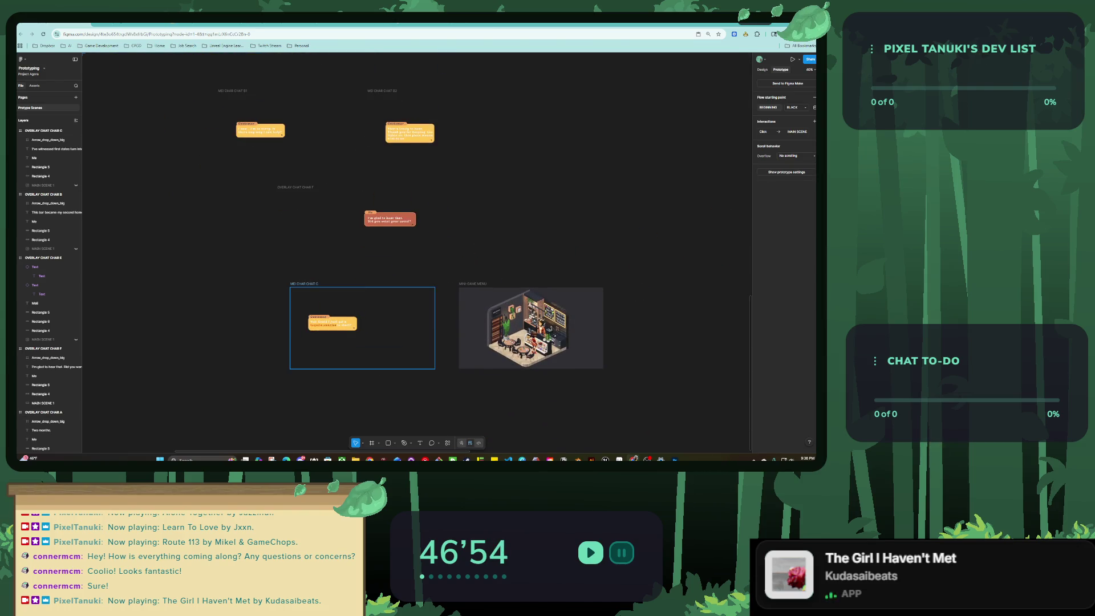
pyautogui.click(351, 294)
pyautogui.click(530, 328)
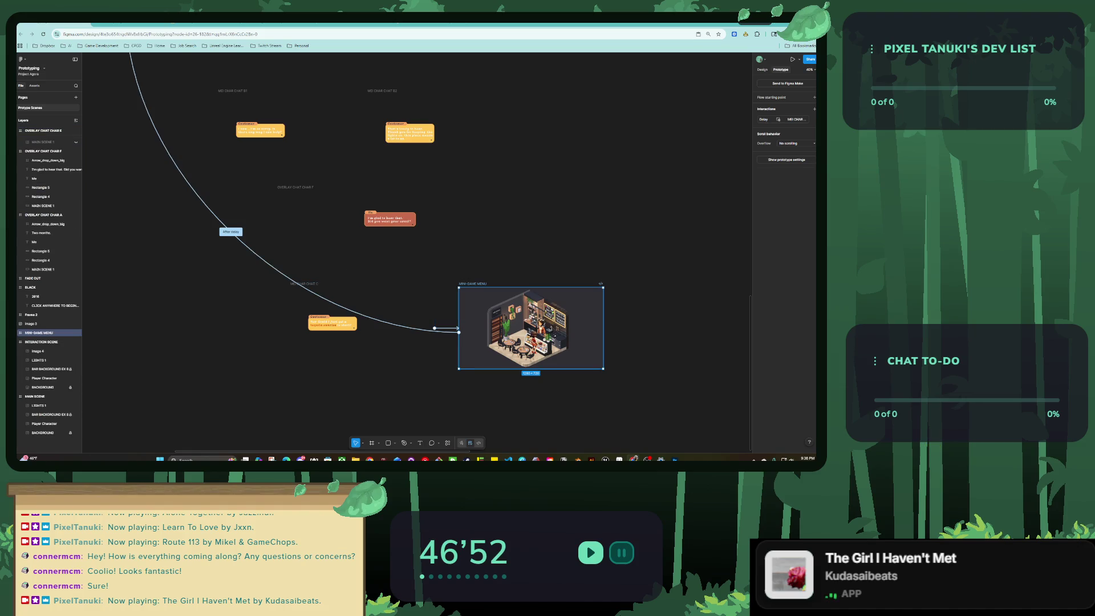
pyautogui.press('Escape')
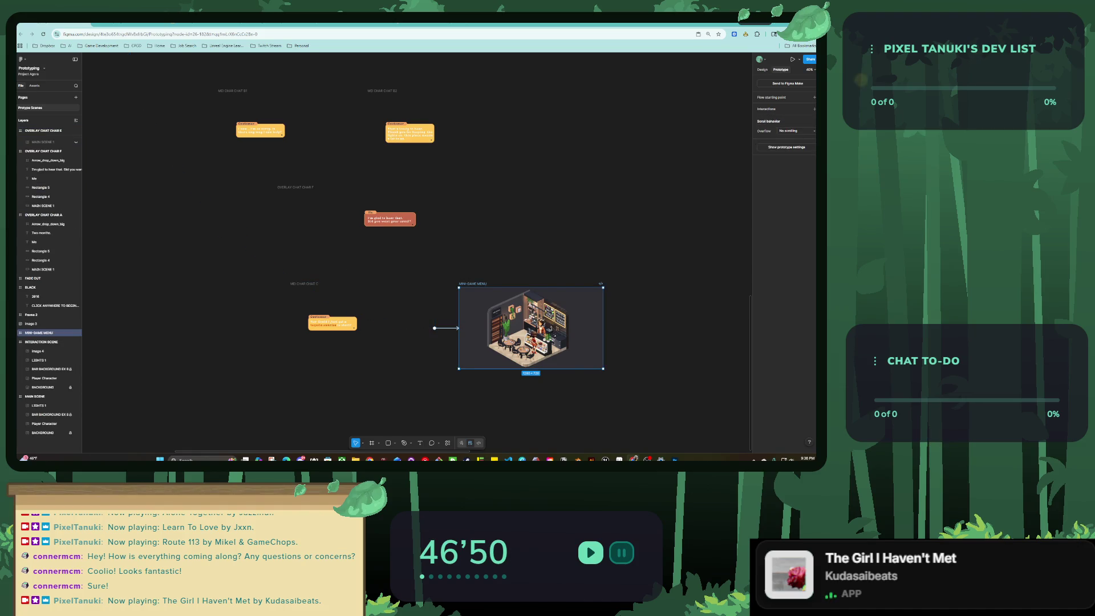
pyautogui.scroll(-3, 416, 251)
pyautogui.click(407, 367)
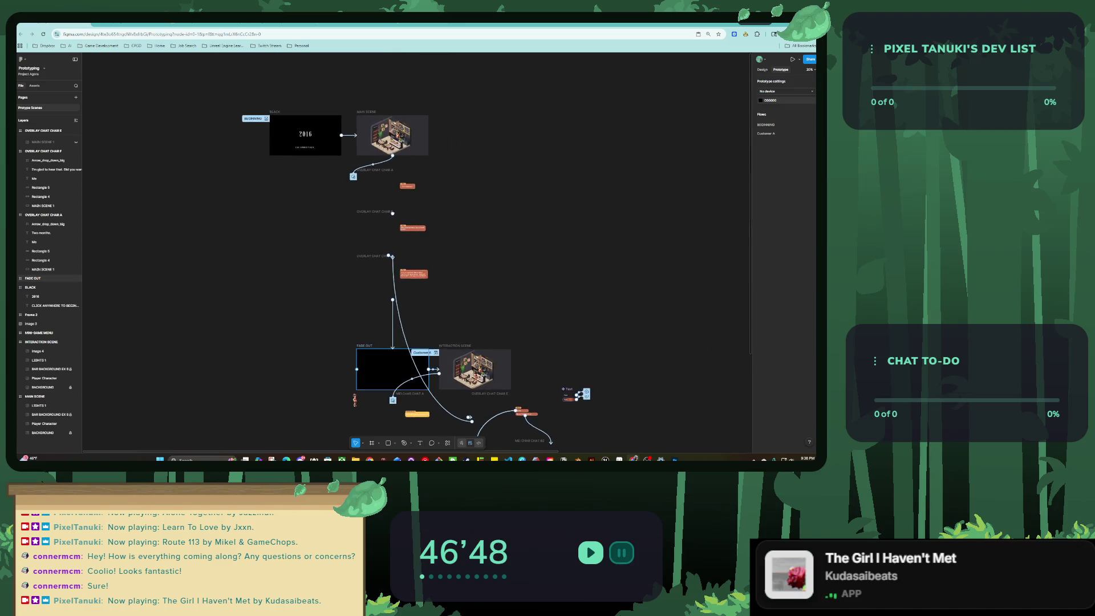
pyautogui.click(795, 120)
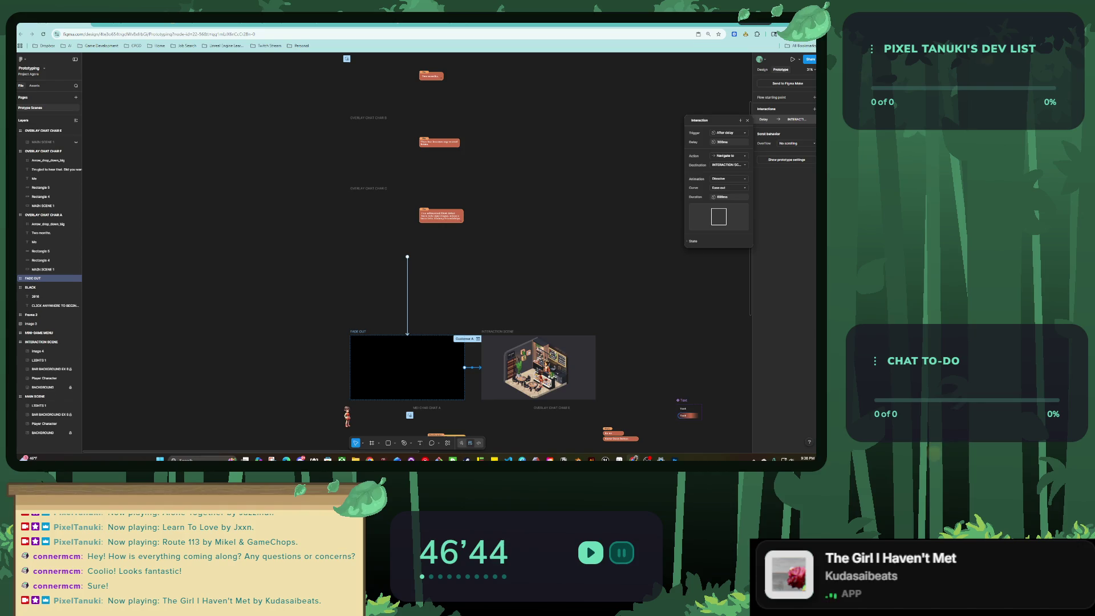
pyautogui.press('Escape')
pyautogui.hotkey('shift', '1')
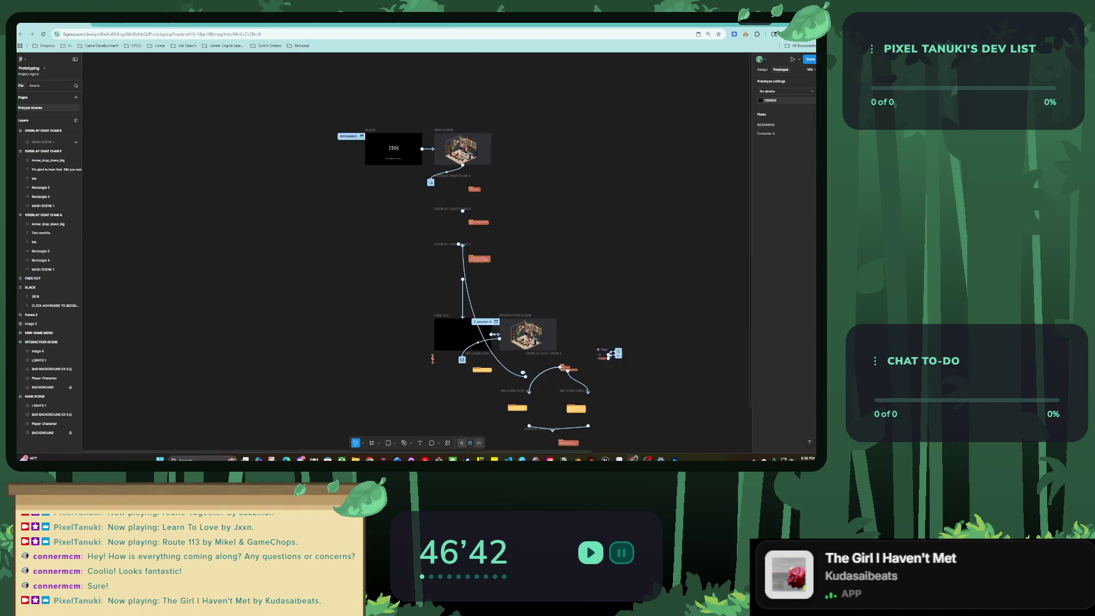
pyautogui.scroll(3, 433, 238)
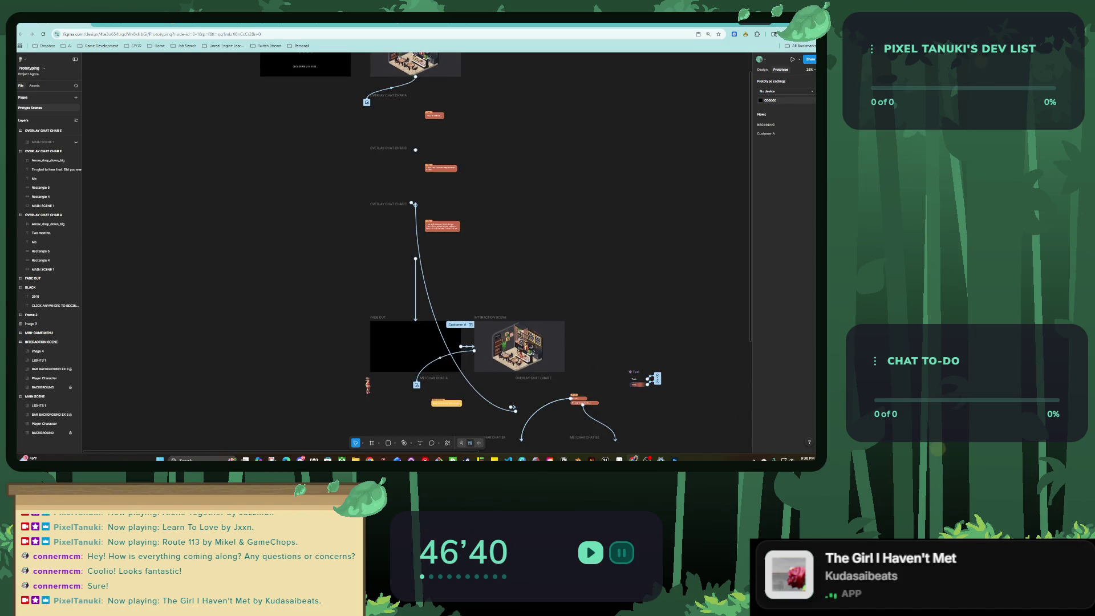
pyautogui.click(412, 204)
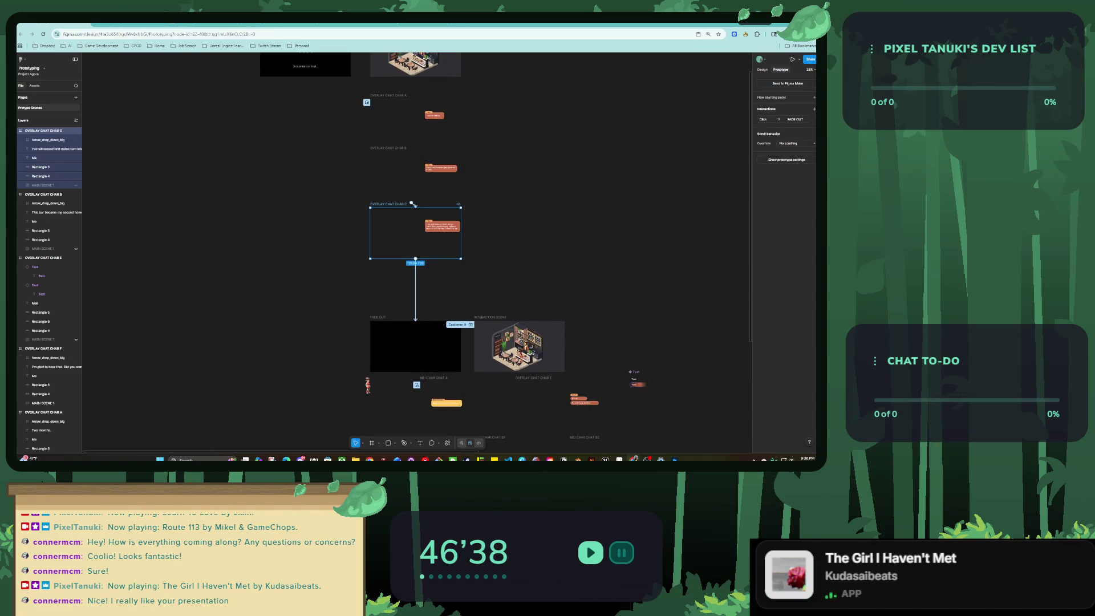
pyautogui.scroll(-2, 412, 203)
pyautogui.click(485, 291)
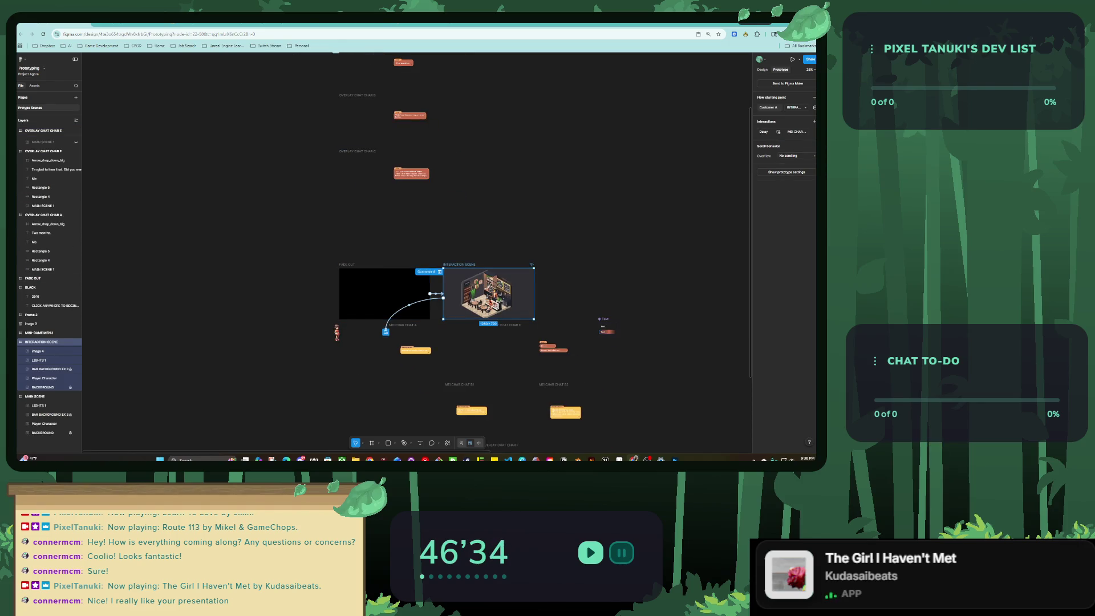
pyautogui.press('Escape')
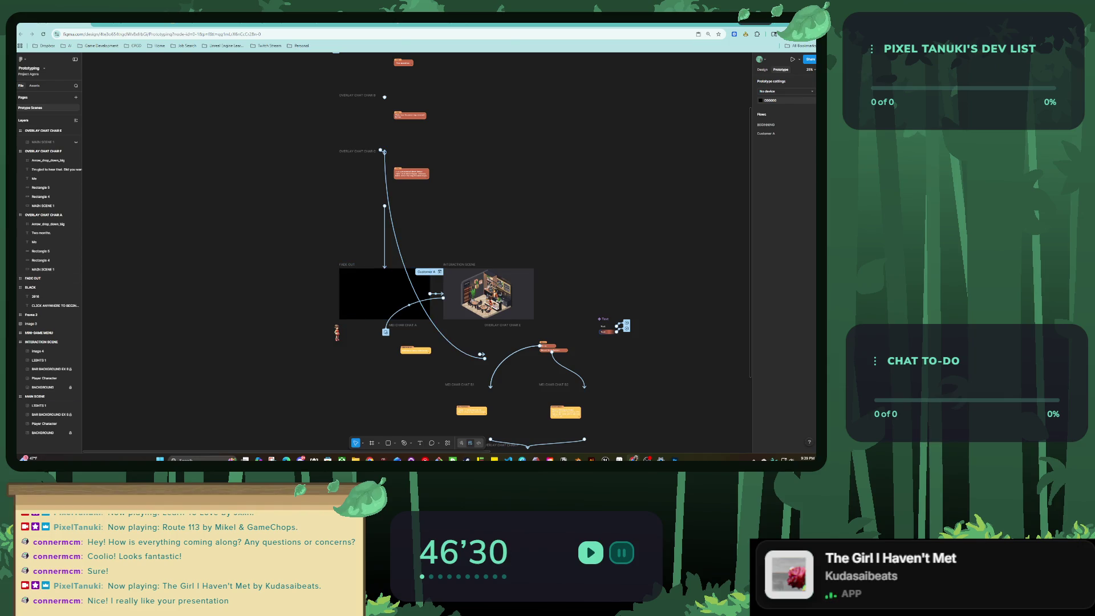
# Delete the click interaction from OVERLAY CHAT CHAR E.
pyautogui.click(484, 355)
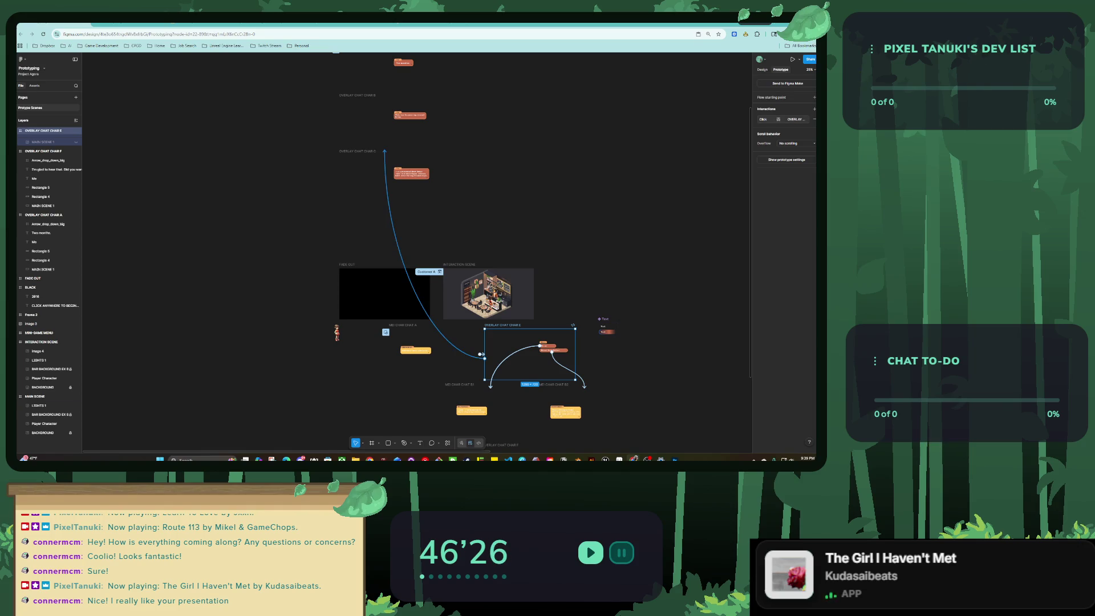
pyautogui.click(814, 119)
pyautogui.press('Escape')
pyautogui.scroll(5, 416, 251)
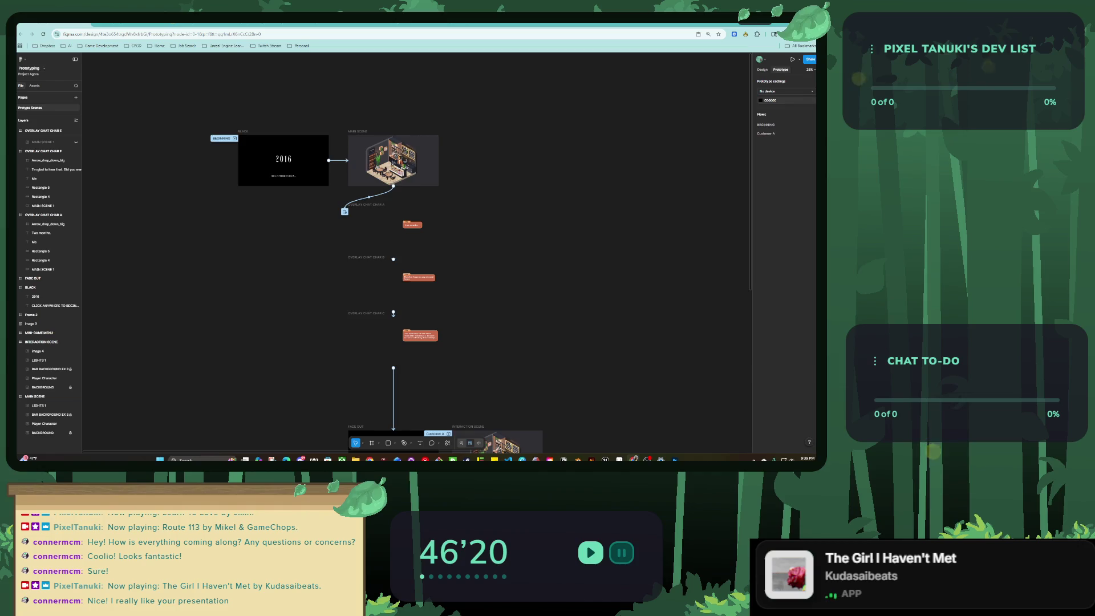
pyautogui.scroll(-5, 417, 251)
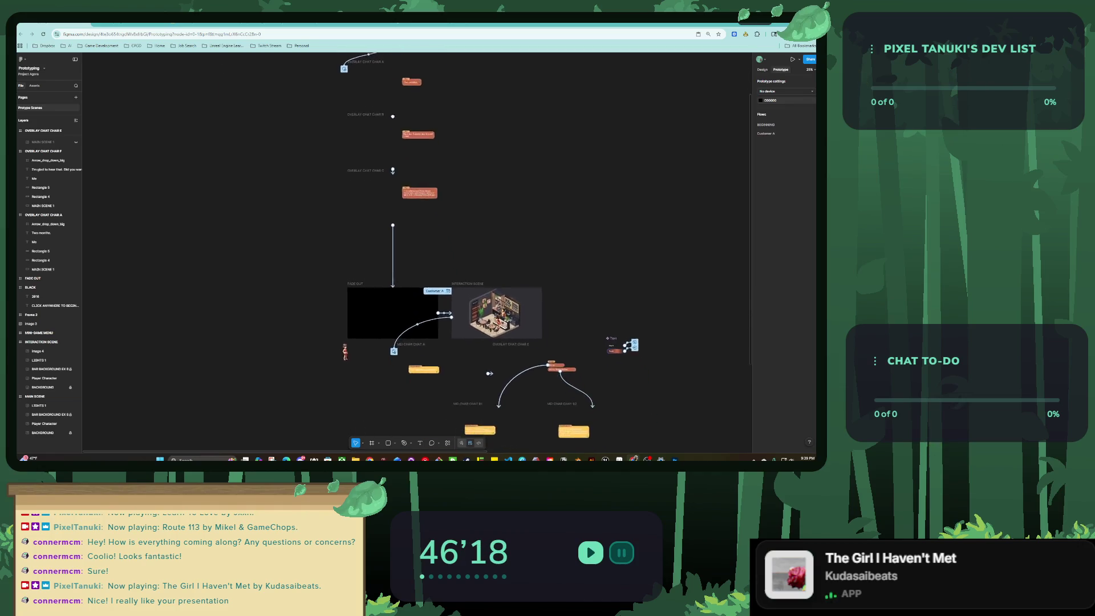
pyautogui.scroll(-2, 416, 251)
pyautogui.scroll(3, 428, 337)
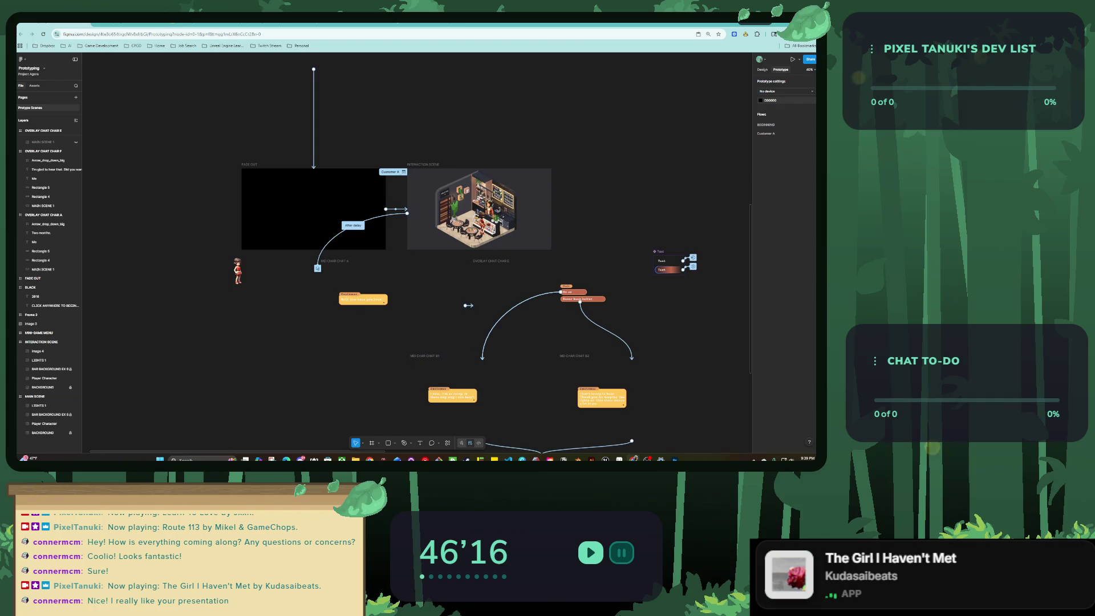
pyautogui.scroll(-3, 438, 219)
pyautogui.scroll(-2, 438, 220)
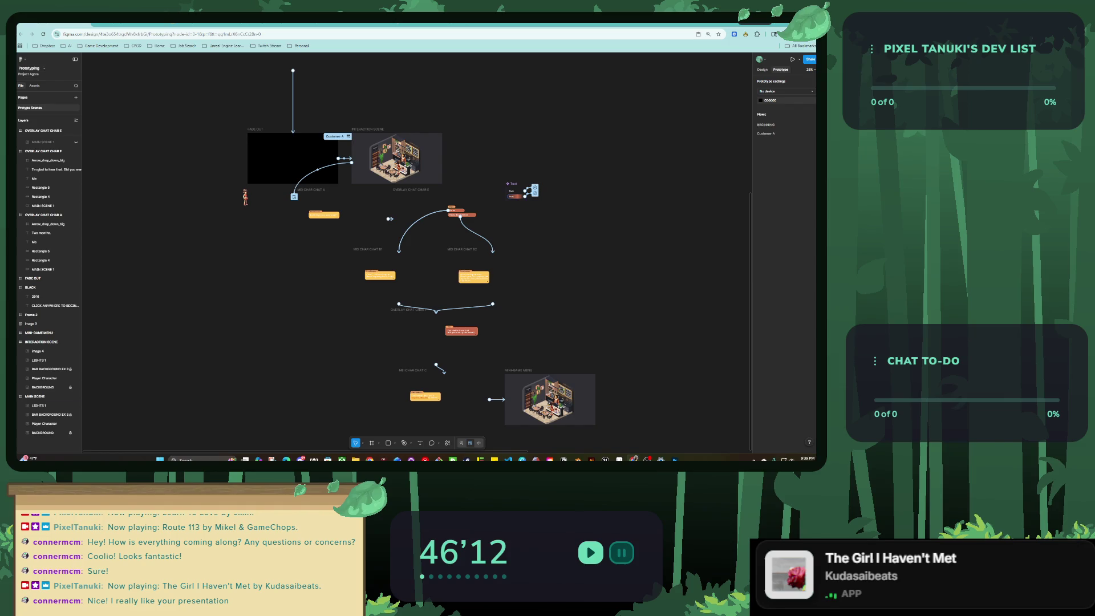
pyautogui.scroll(4, 261, 190)
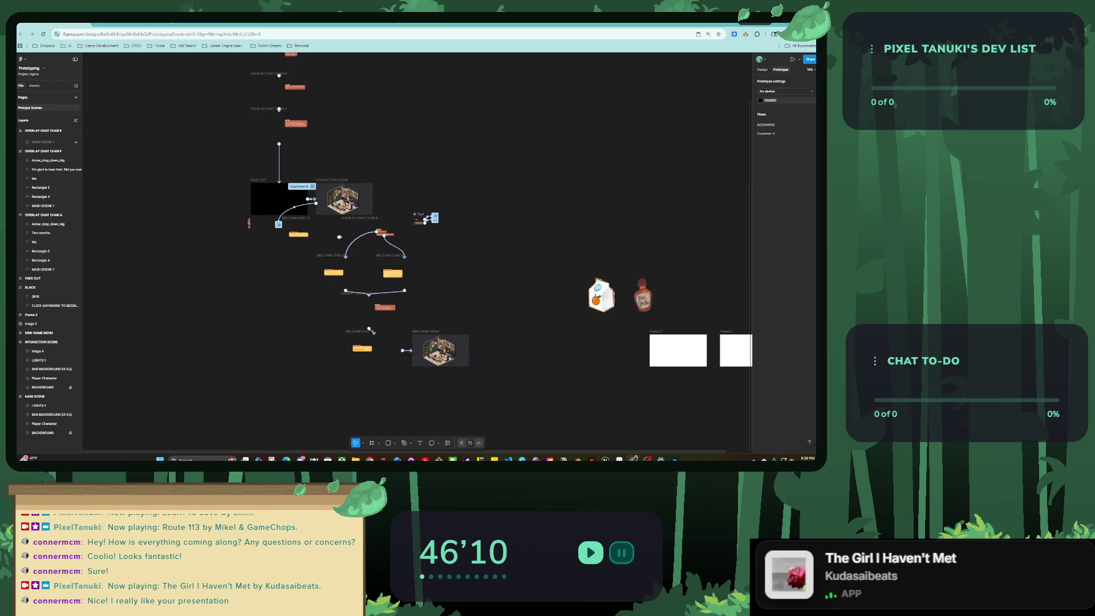
pyautogui.scroll(2, 285, 262)
# Place the character image below FADE OUT and the Text component beside INTERACTION SCENE.
pyautogui.moveTo(215, 190); pyautogui.dragTo(595, 165)
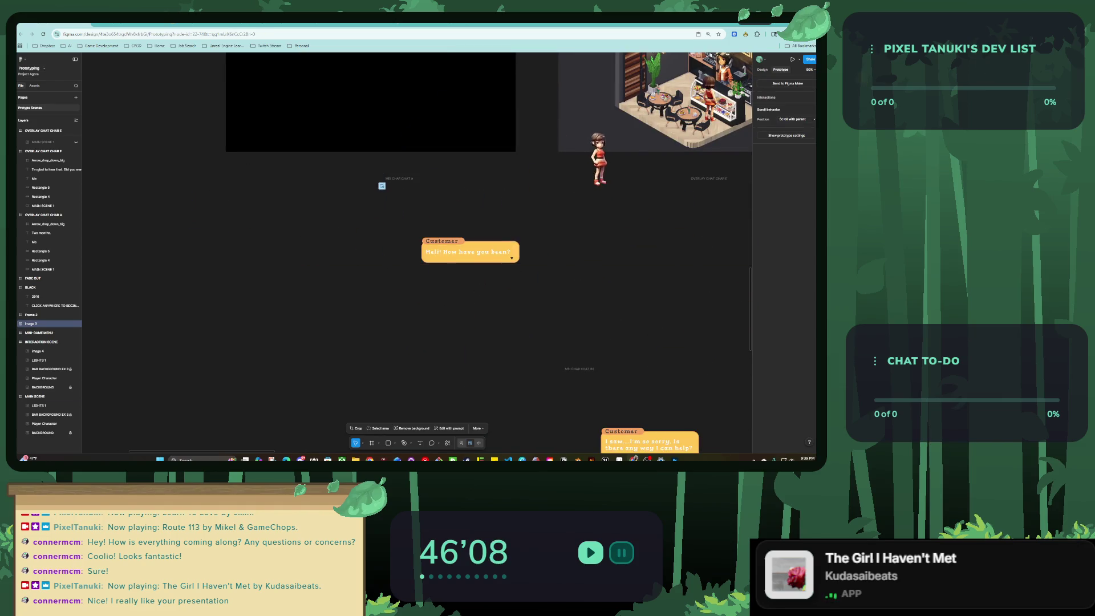
pyautogui.scroll(2, 404, 286)
pyautogui.moveTo(379, 302); pyautogui.dragTo(289, 280)
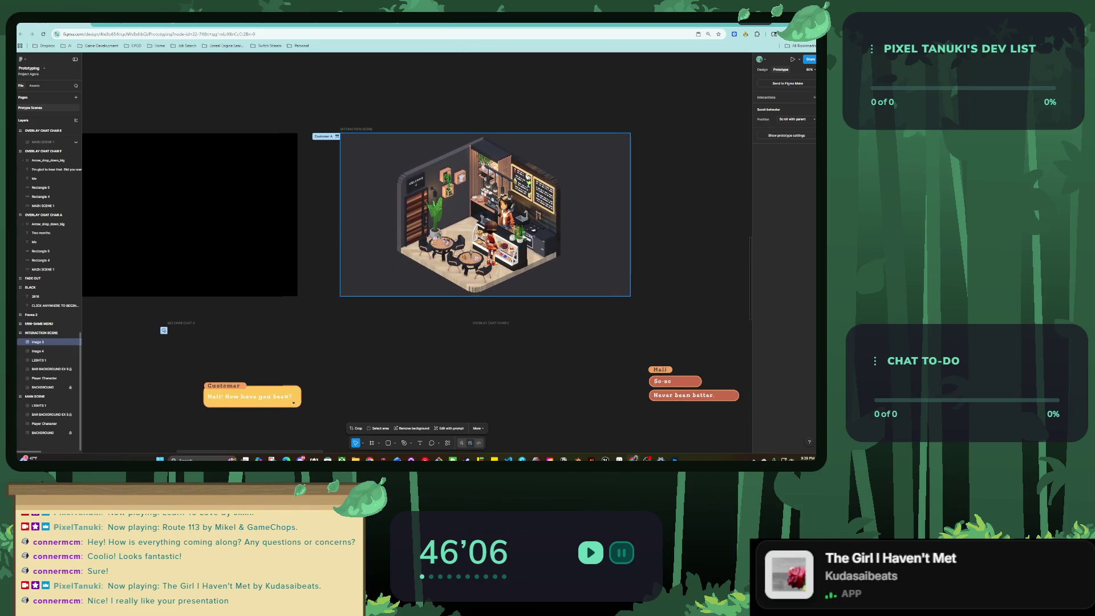
pyautogui.scroll(-5, 91, 100)
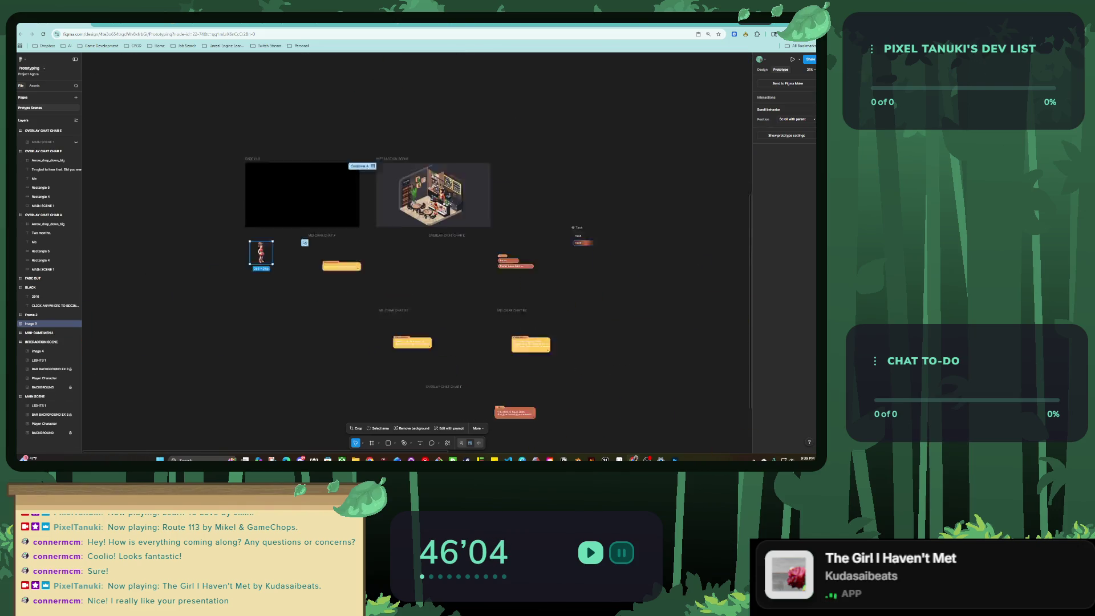
pyautogui.scroll(4, 399, 257)
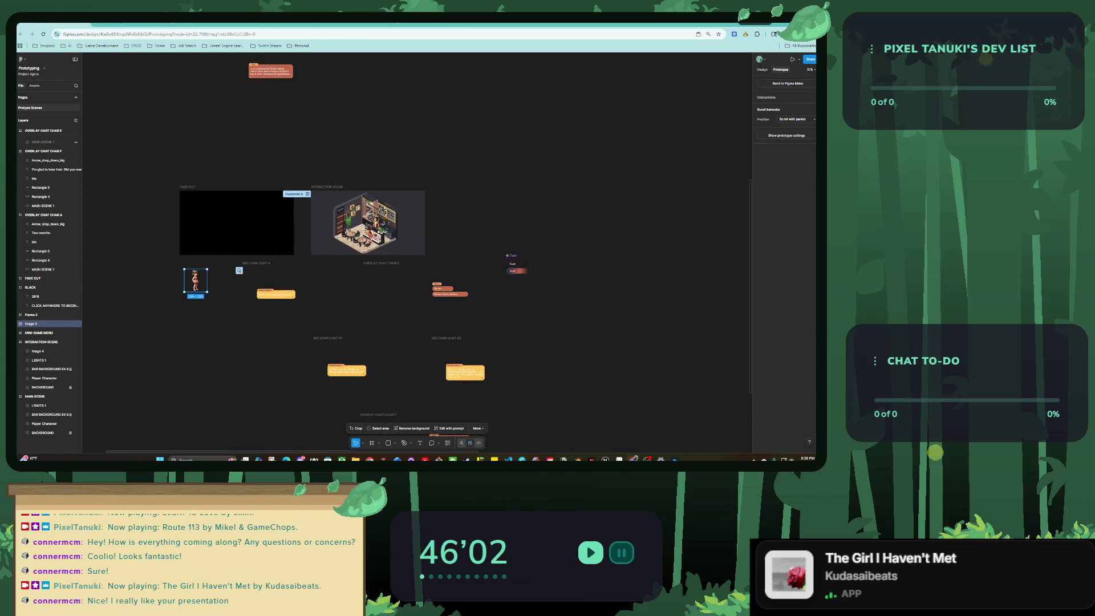
pyautogui.moveTo(516, 265)
pyautogui.mouseDown()
pyautogui.moveTo(537, 244)
pyautogui.moveTo(454, 223)
pyautogui.mouseUp()
pyautogui.press('Escape')
pyautogui.scroll(-5, 399, 256)
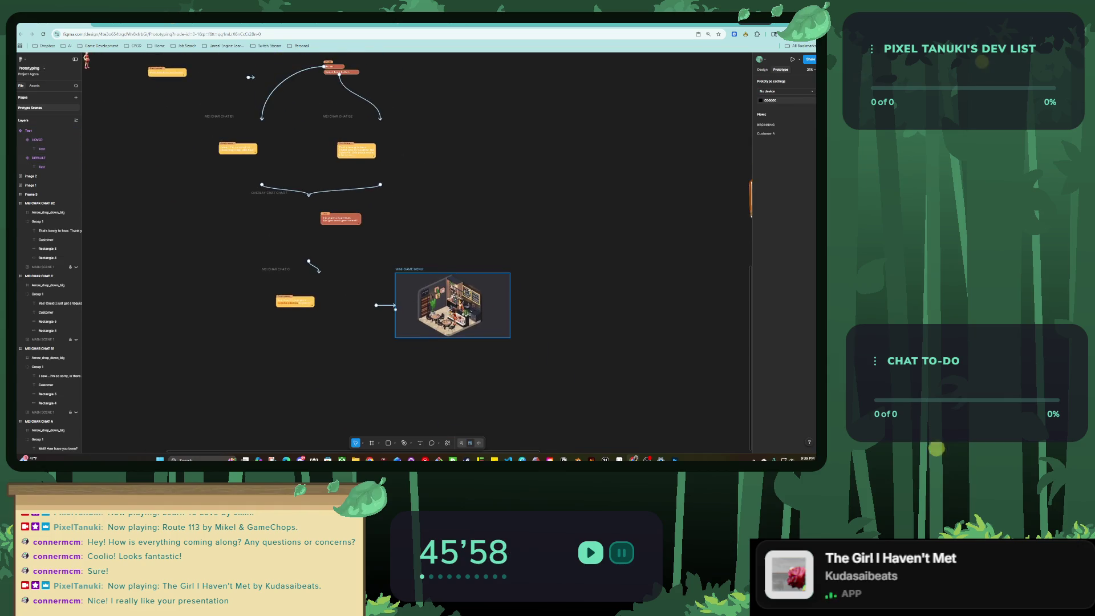
pyautogui.scroll(-3, 368, 293)
pyautogui.scroll(3, 433, 307)
pyautogui.scroll(3, 433, 307)
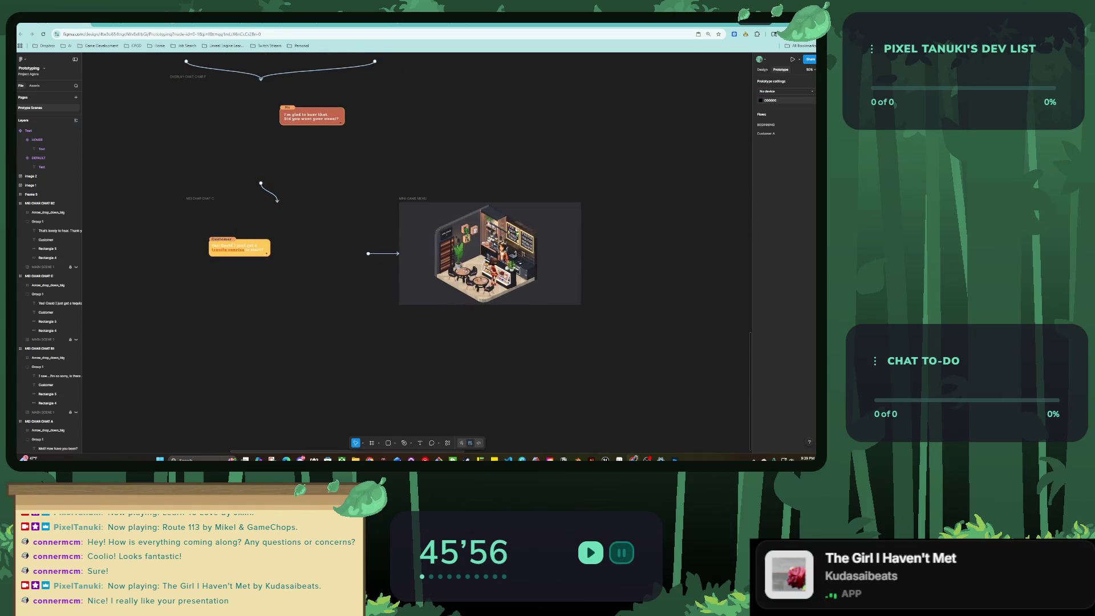
pyautogui.scroll(4, 432, 307)
pyautogui.scroll(-5, 379, 235)
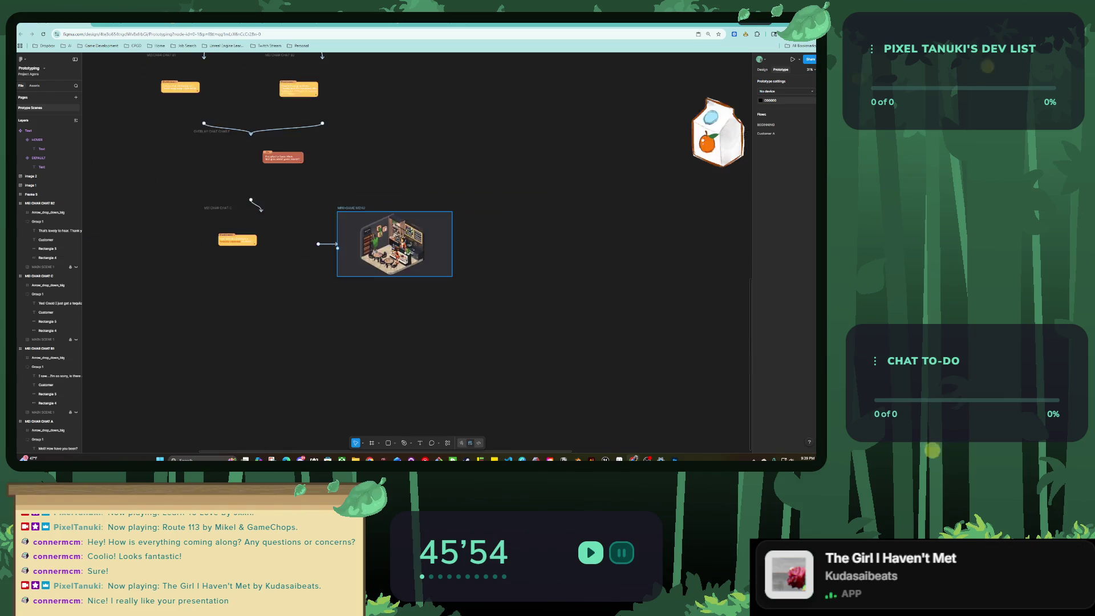
pyautogui.scroll(-2, 380, 235)
# Move Frame 2 below MINI-GAME MENU and rename it 'MINI GAME - TEQUILA SUNRISE'.
pyautogui.moveTo(689, 242); pyautogui.dragTo(389, 296)
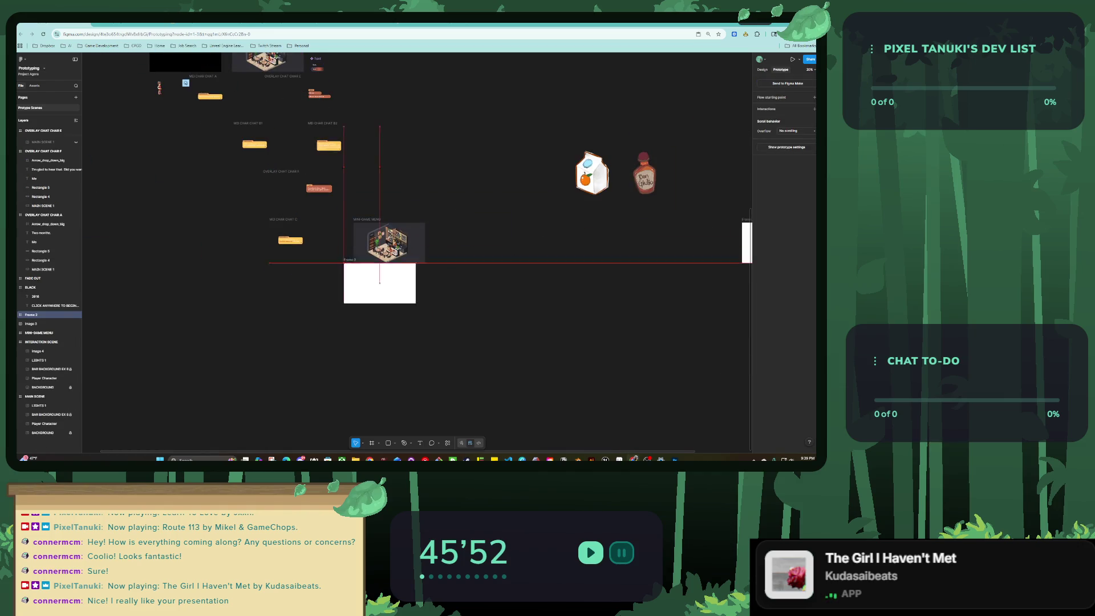
pyautogui.scroll(5, 364, 271)
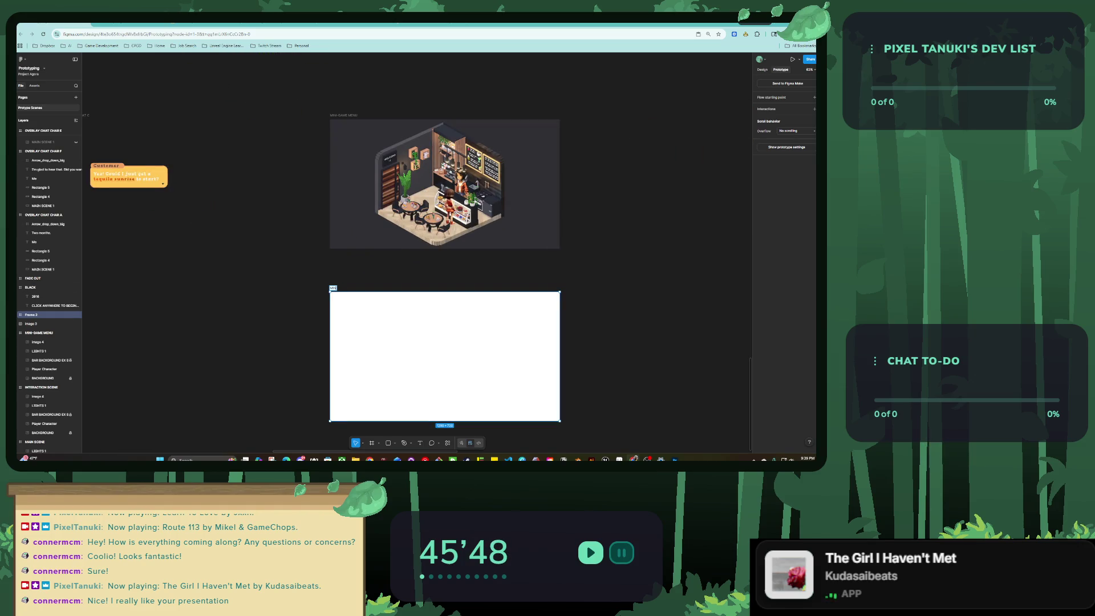
pyautogui.write('I G')
pyautogui.write(' ILA')
pyautogui.press('Return')
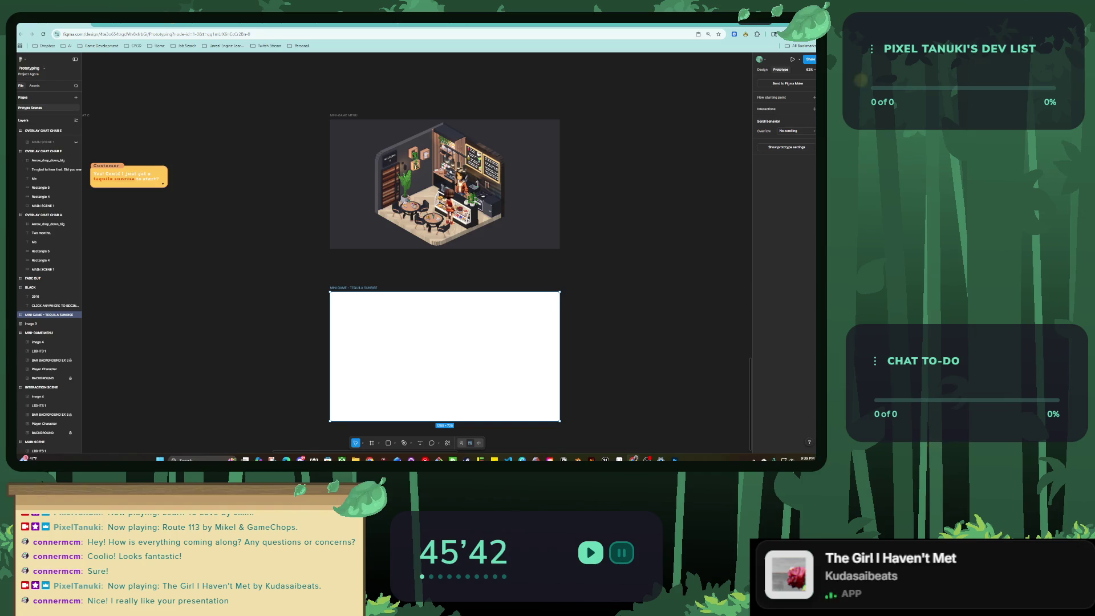
pyautogui.hscroll(2, 233, 184)
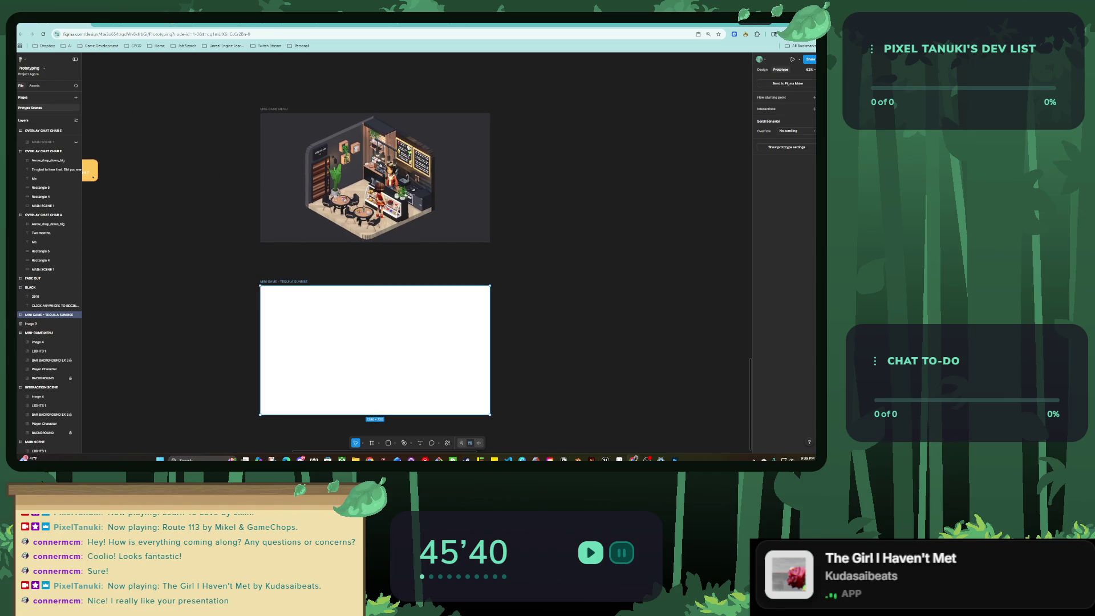
pyautogui.press('Escape')
pyautogui.click(39, 333)
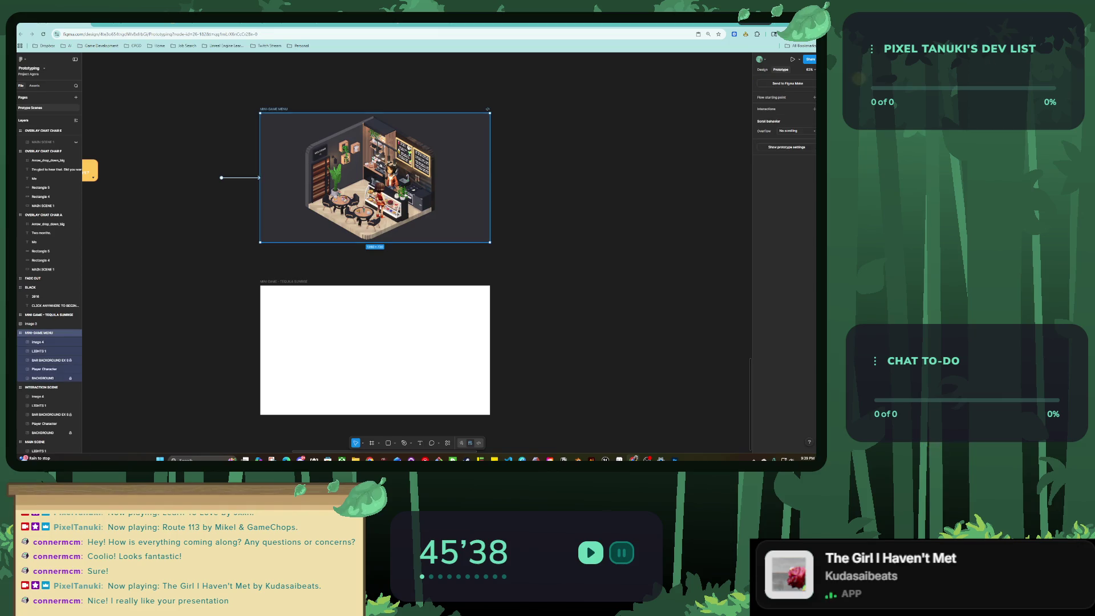
# Add an After delay interaction on MINI-GAME MENU opening MINI GAME - TEQUILA SUNRISE as an overlay.
pyautogui.click(813, 108)
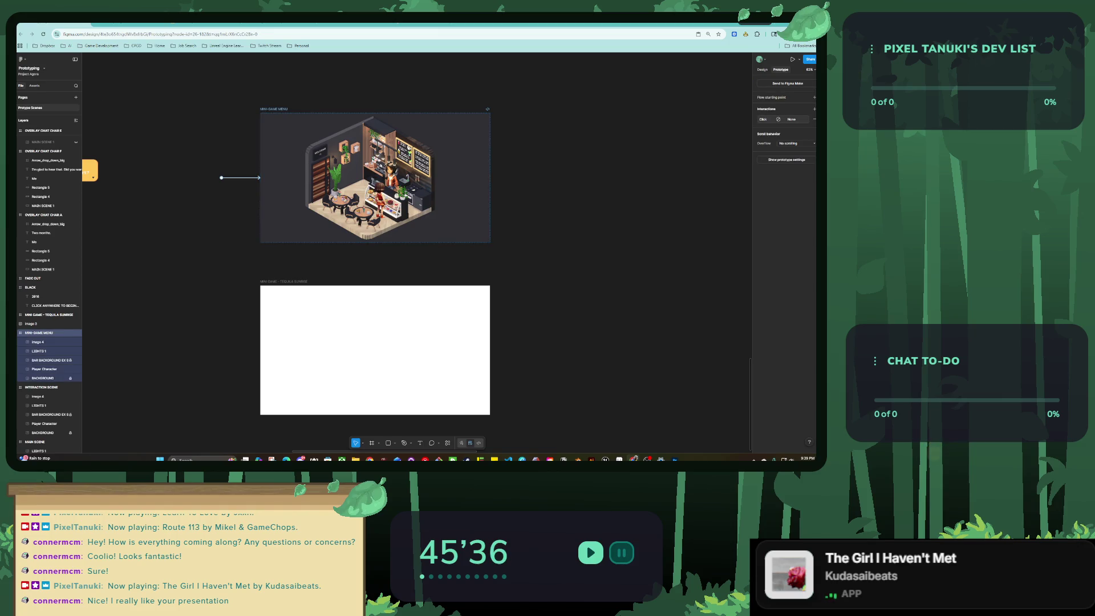
pyautogui.click(731, 202)
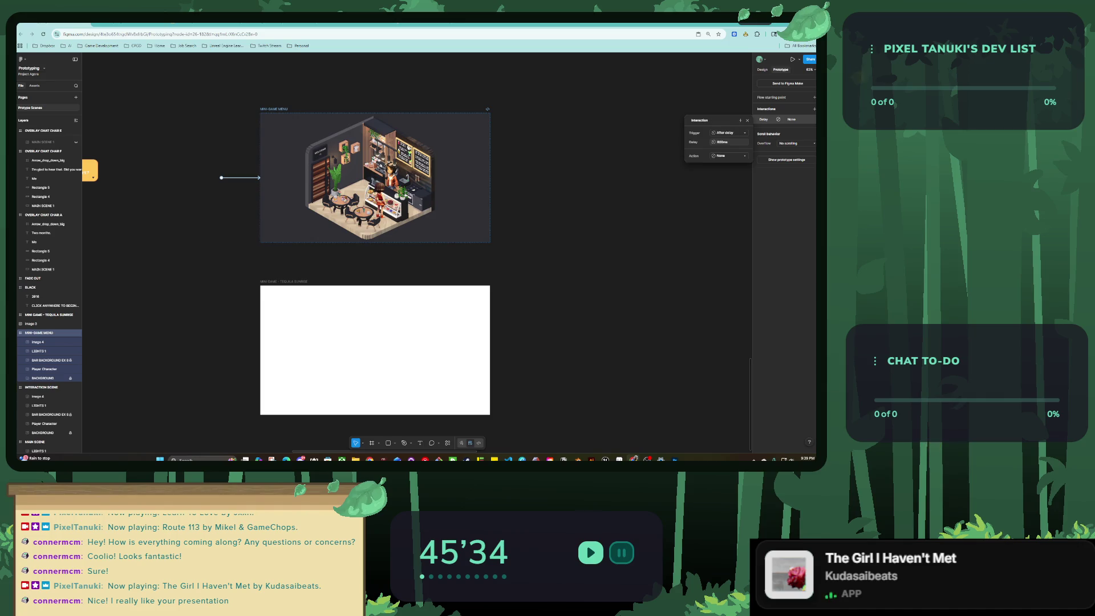
pyautogui.click(728, 155)
pyautogui.click(732, 229)
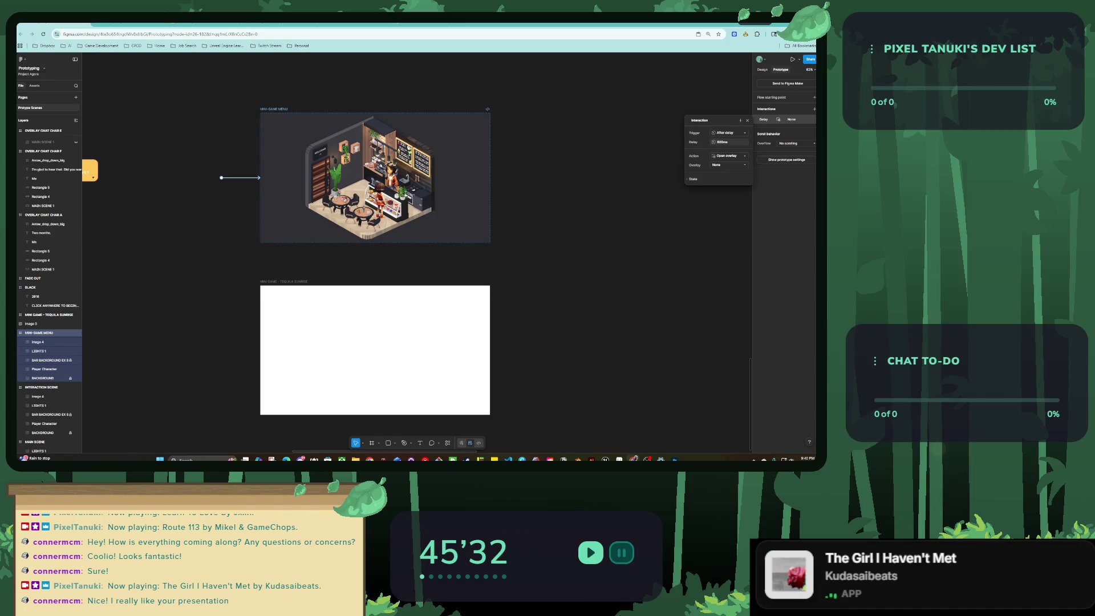
pyautogui.click(728, 164)
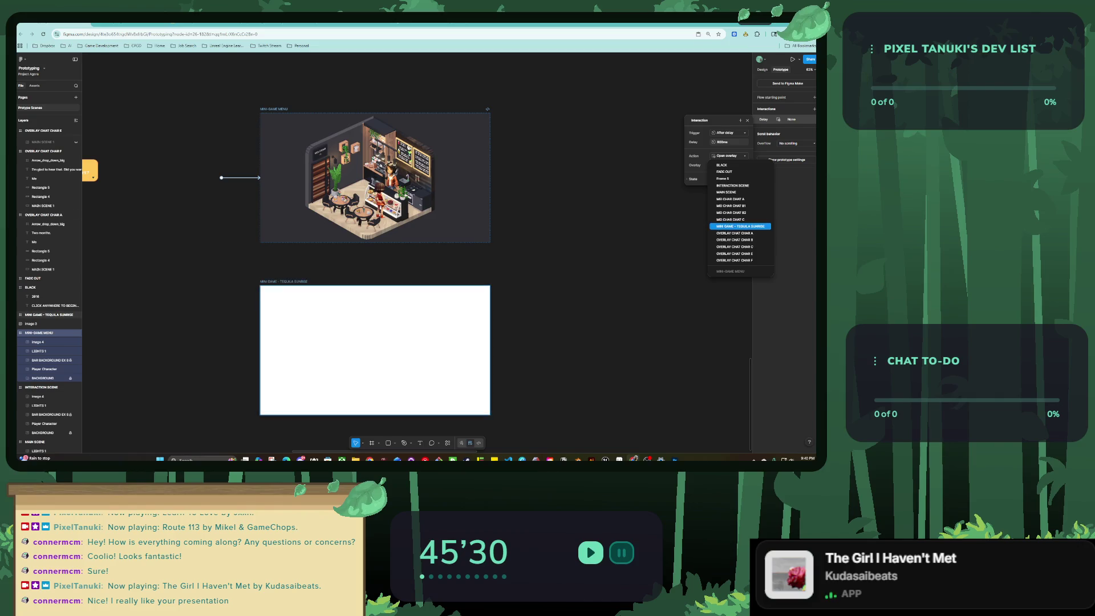
pyautogui.click(740, 227)
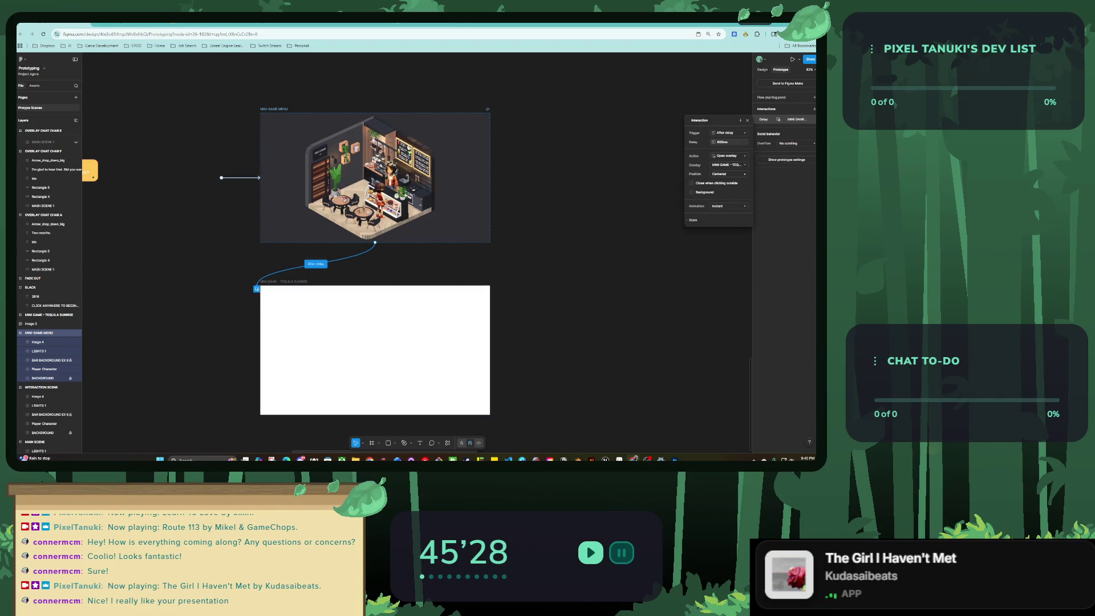
# Move the Tequila Sunrise frame out below the café scene, leaving the overlay centred for now.
pyautogui.click(728, 173)
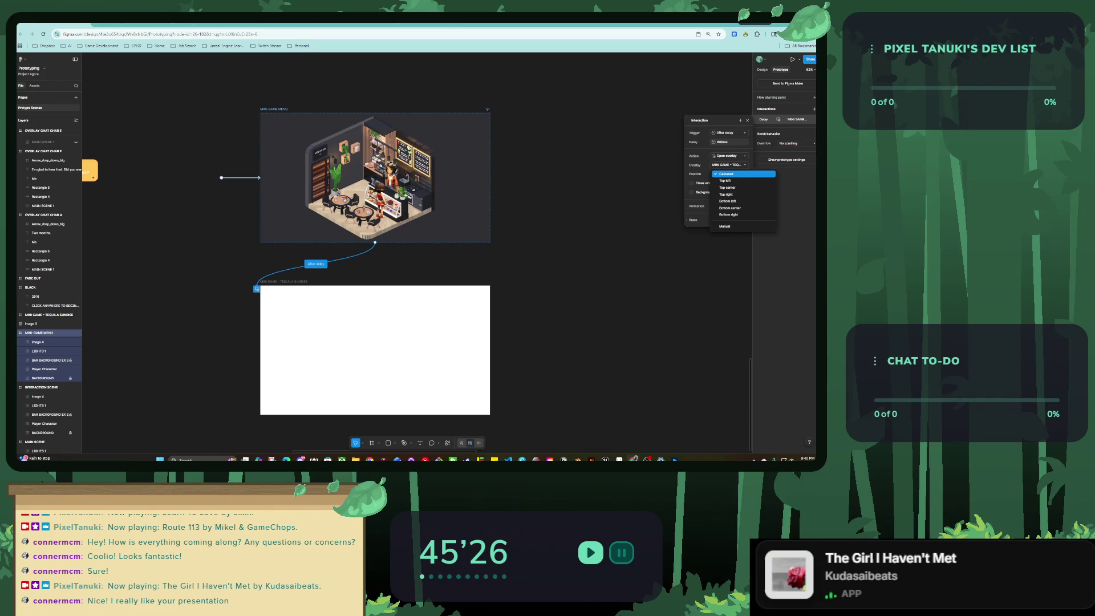
pyautogui.click(728, 173)
pyautogui.click(729, 174)
pyautogui.click(728, 174)
pyautogui.moveTo(374, 350); pyautogui.dragTo(374, 180)
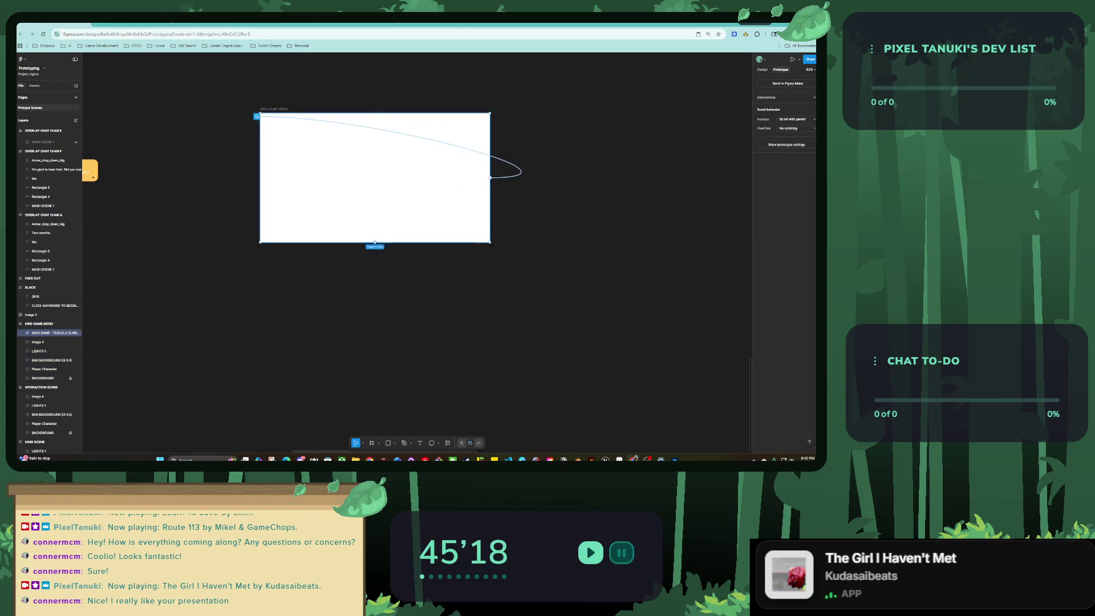
pyautogui.moveTo(374, 115)
pyautogui.mouseDown()
pyautogui.moveTo(375, 199)
pyautogui.moveTo(375, 164)
pyautogui.mouseUp()
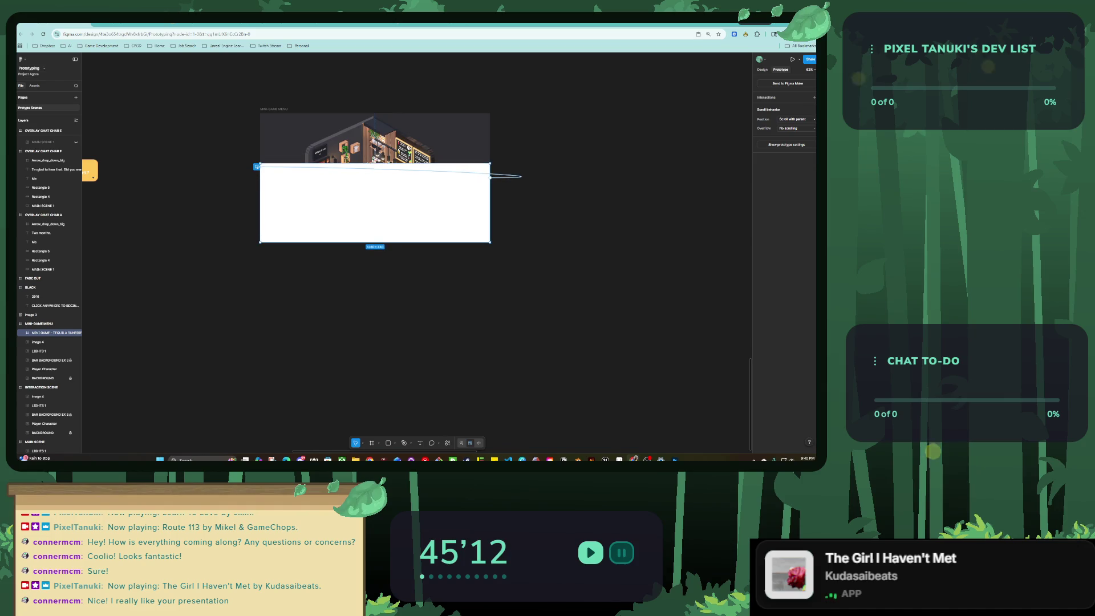
pyautogui.moveTo(374, 202); pyautogui.dragTo(374, 339)
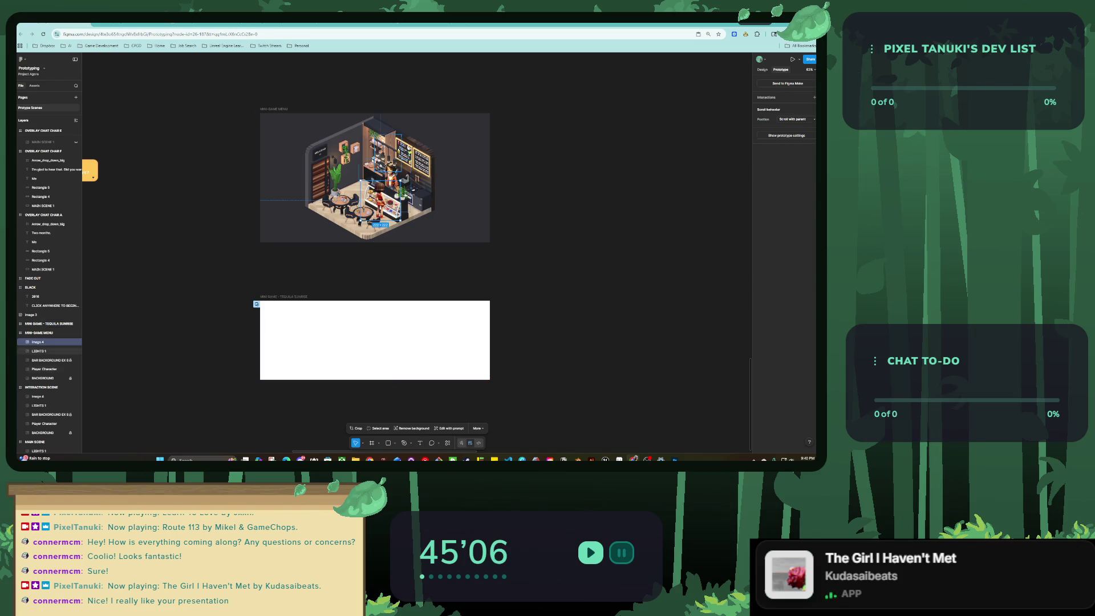
# Set the overlay position to Bottom center with a Move in animation.
pyautogui.click(316, 272)
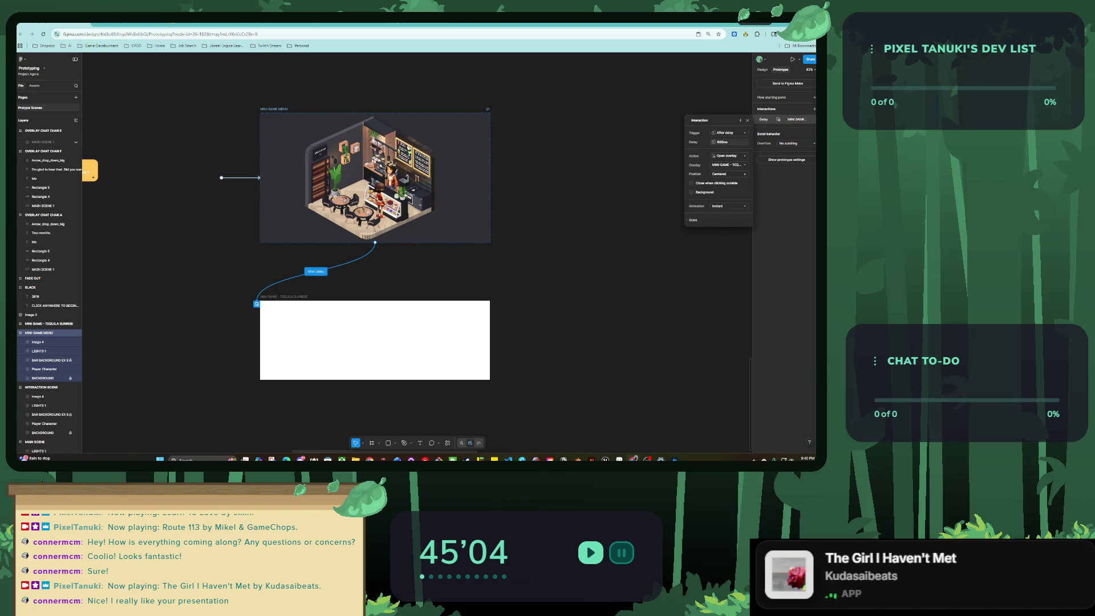
pyautogui.click(728, 174)
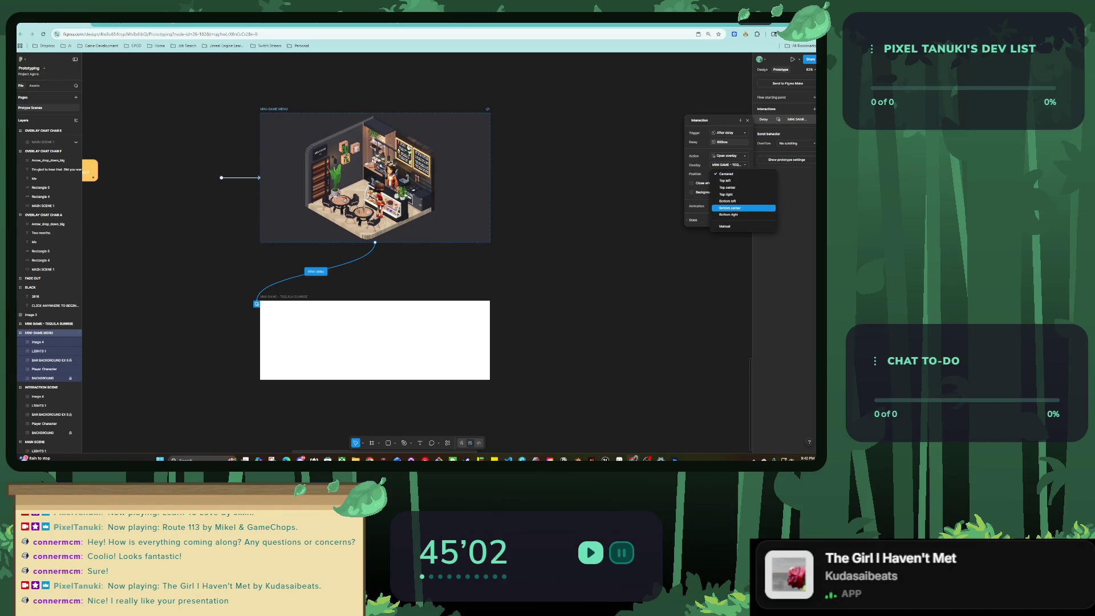
pyautogui.click(731, 208)
pyautogui.click(729, 206)
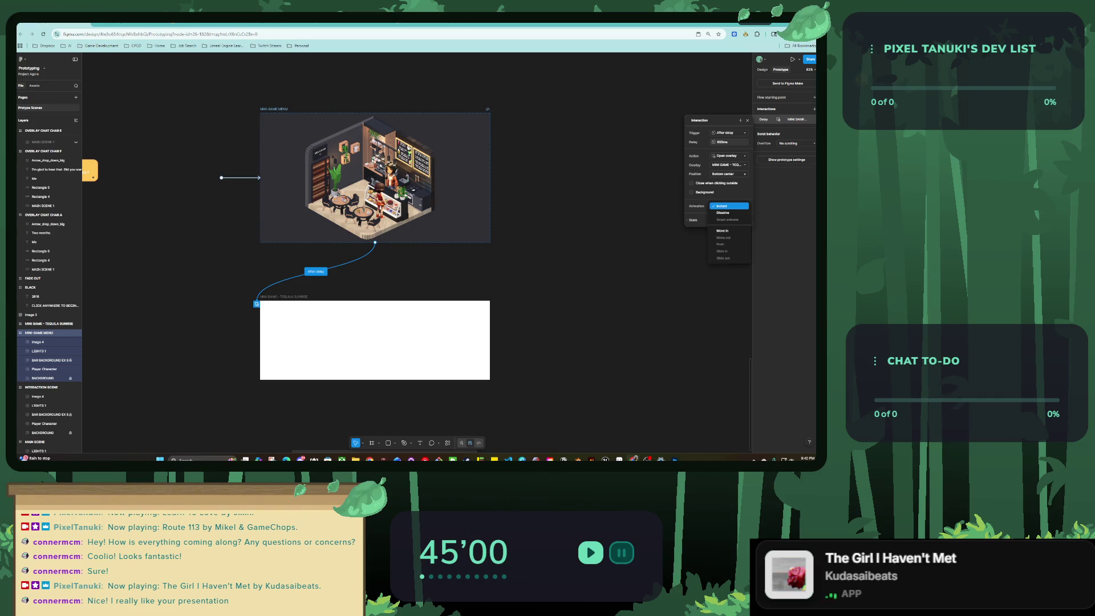
pyautogui.click(721, 230)
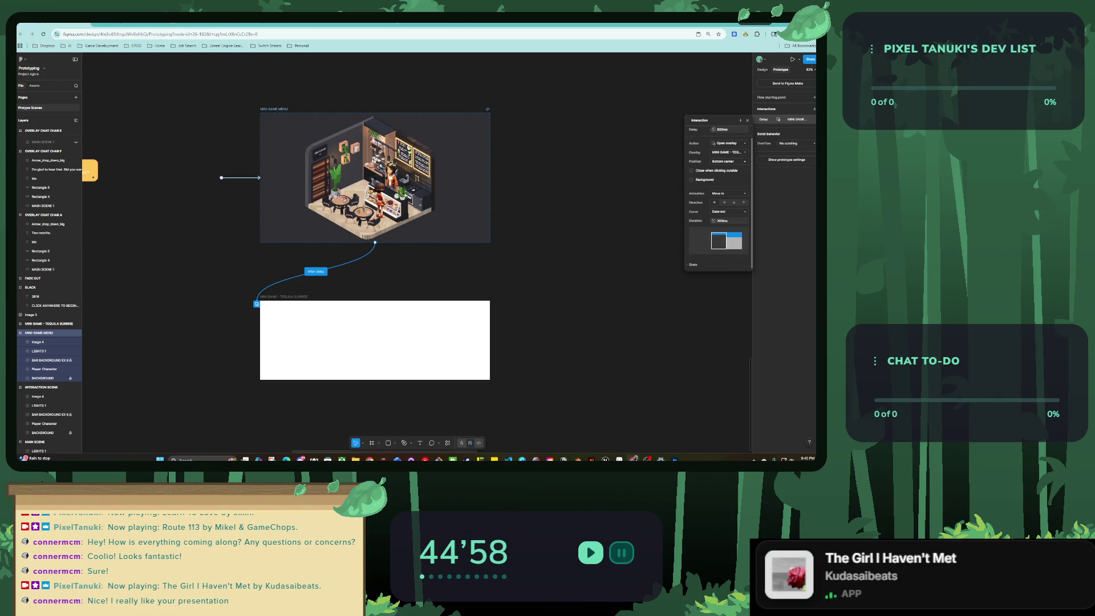
pyautogui.press('Escape')
# Add a flow start on MINI-GAME MENU and preview the prototype.
pyautogui.scroll(1, 399, 256)
pyautogui.click(308, 132)
pyautogui.click(814, 97)
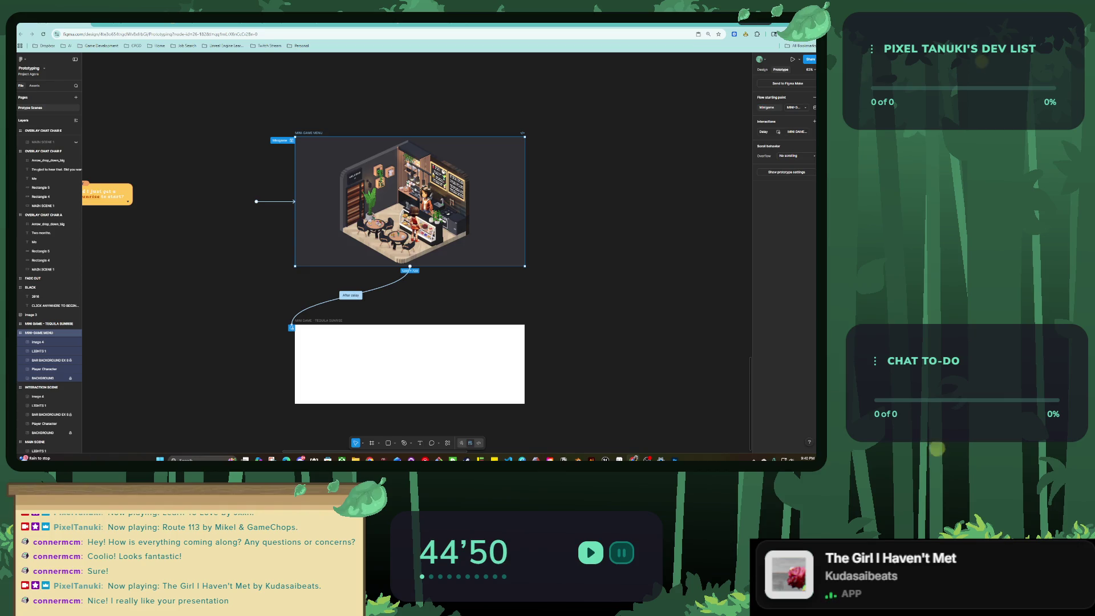
pyautogui.hotkey('shift', 'space')
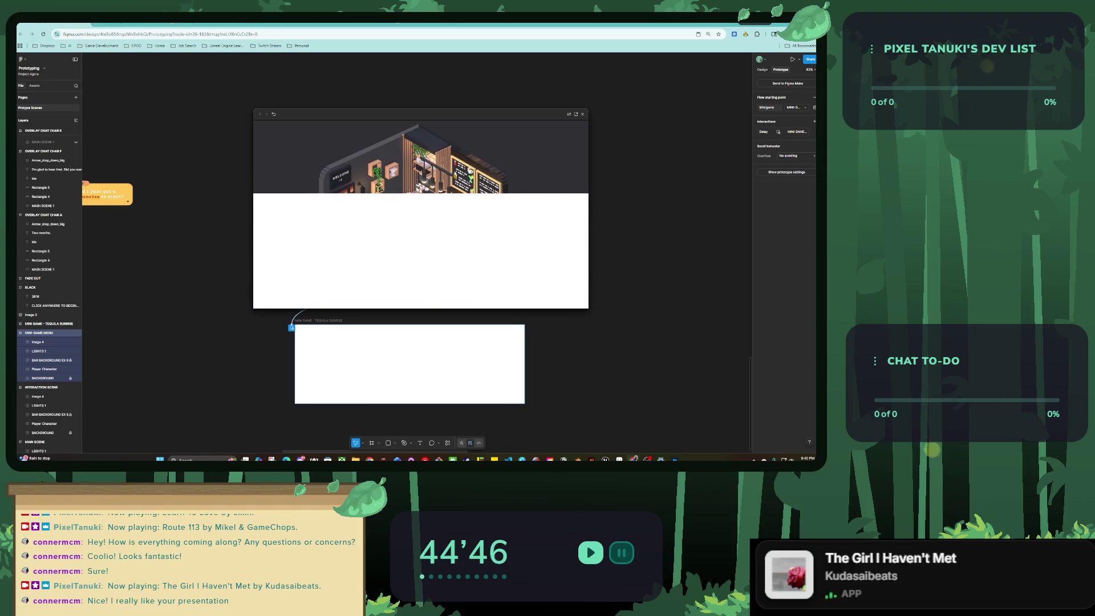
pyautogui.press('Escape')
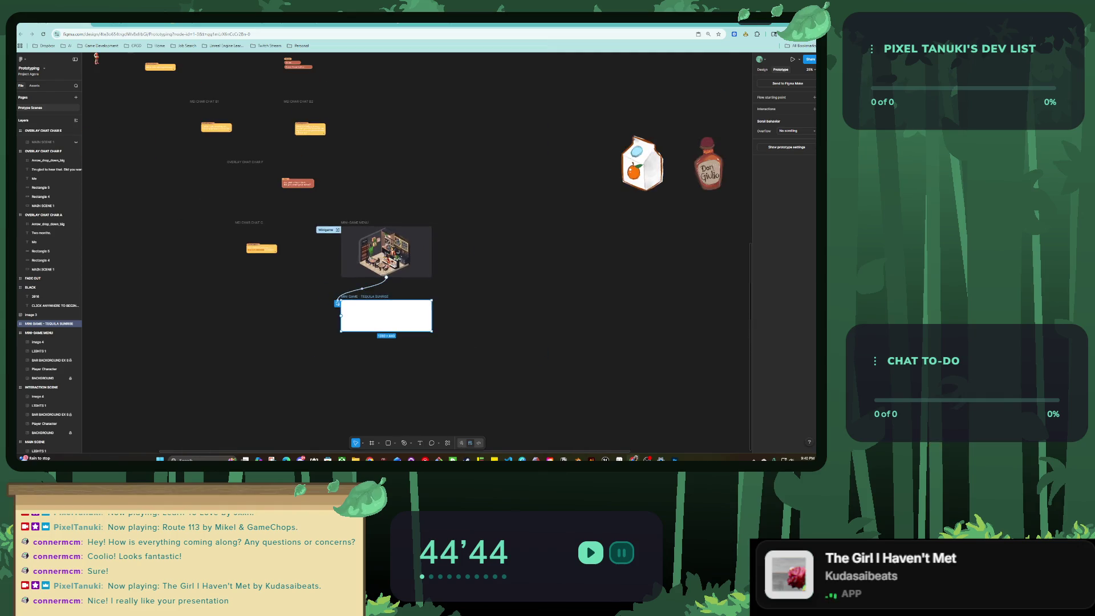
# Add the orange-juice carton image, shrink it and place it in the frame's top-right corner.
pyautogui.moveTo(587, 108); pyautogui.dragTo(503, 273)
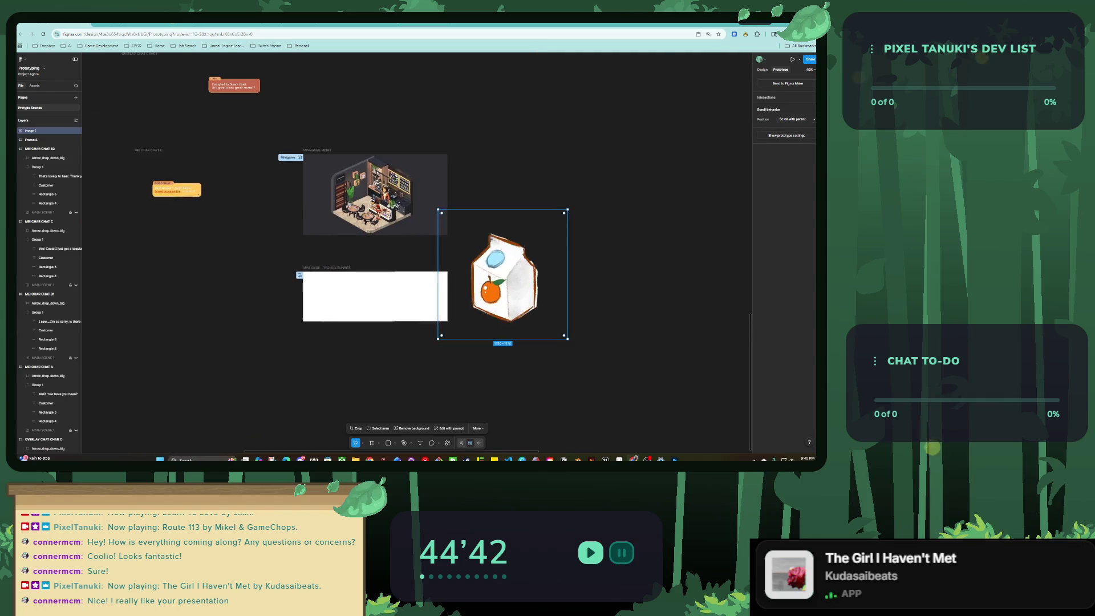
pyautogui.moveTo(567, 209); pyautogui.dragTo(464, 312)
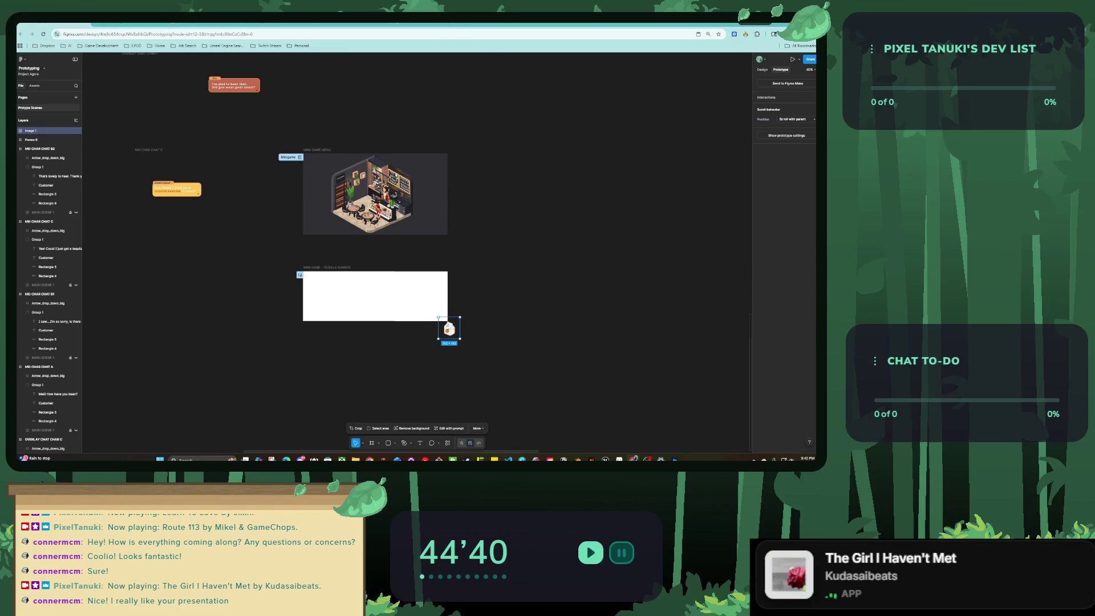
pyautogui.scroll(5, 379, 328)
pyautogui.moveTo(609, 253); pyautogui.dragTo(561, 183)
pyautogui.scroll(-5, 561, 182)
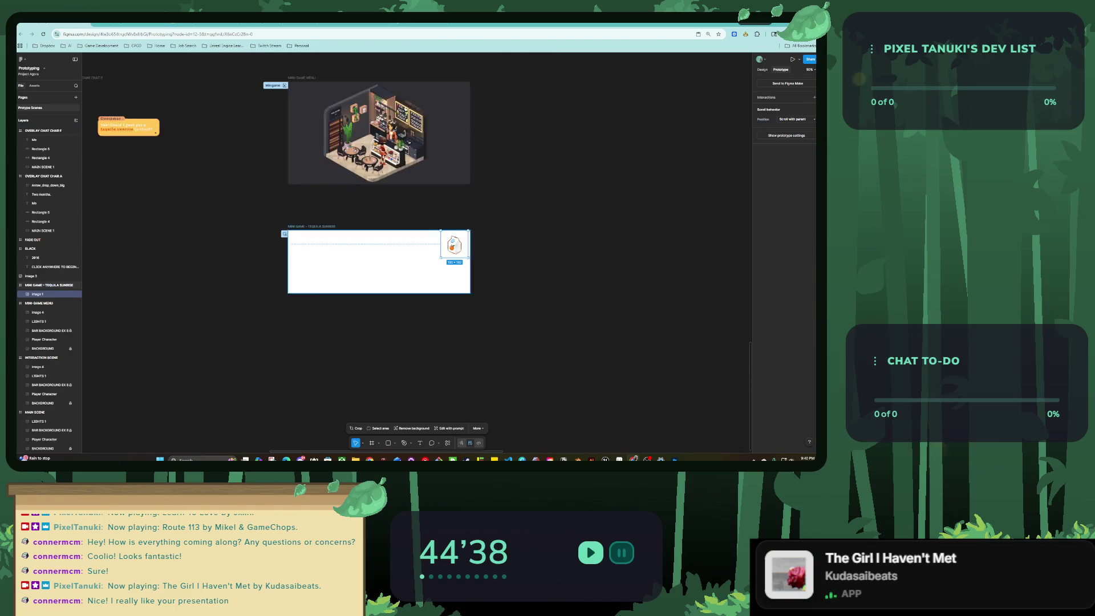
pyautogui.scroll(3, 400, 229)
# Add the Don Giulio bottle image, shrunk and placed inside the frame.
pyautogui.moveTo(721, 134); pyautogui.dragTo(265, 323)
pyautogui.hscroll(-5, 399, 285)
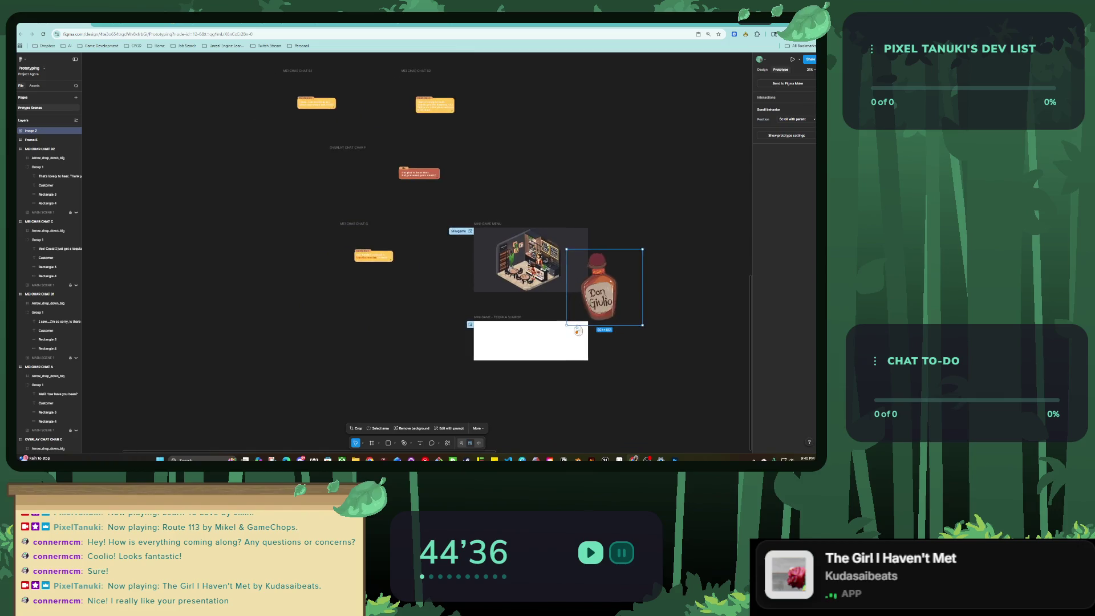
pyautogui.scroll(3, 593, 376)
pyautogui.moveTo(670, 166)
pyautogui.mouseDown()
pyautogui.moveTo(606, 232)
pyautogui.moveTo(489, 306)
pyautogui.moveTo(326, 308)
pyautogui.mouseUp()
pyautogui.scroll(3, 606, 232)
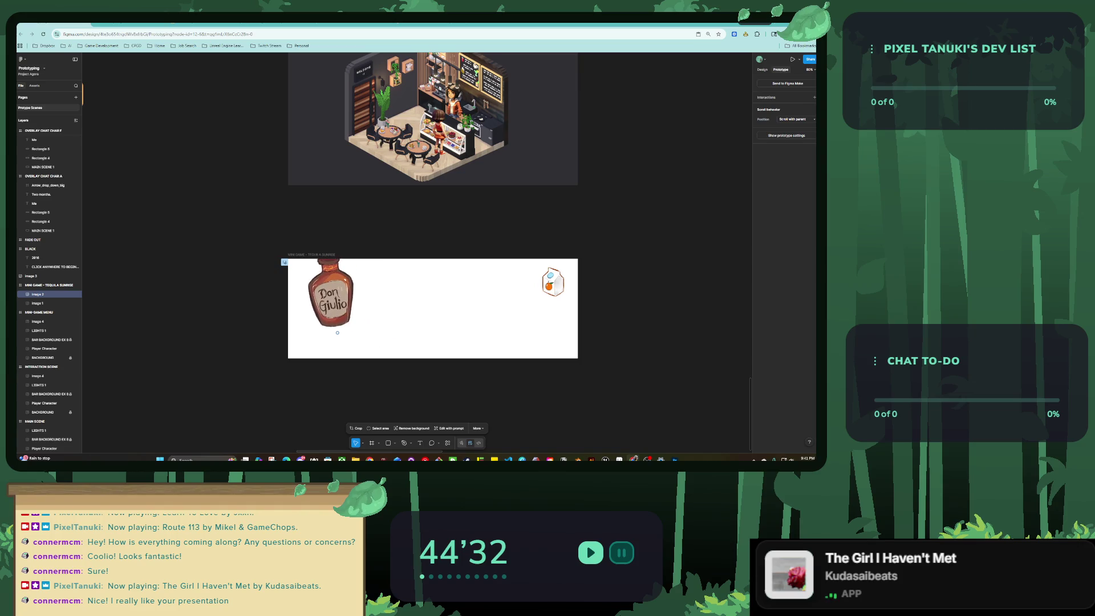
pyautogui.scroll(3, 425, 318)
# Enlarge the carton to 333×333 and adjust the carton and bottle positions within the frame.
pyautogui.click(629, 257)
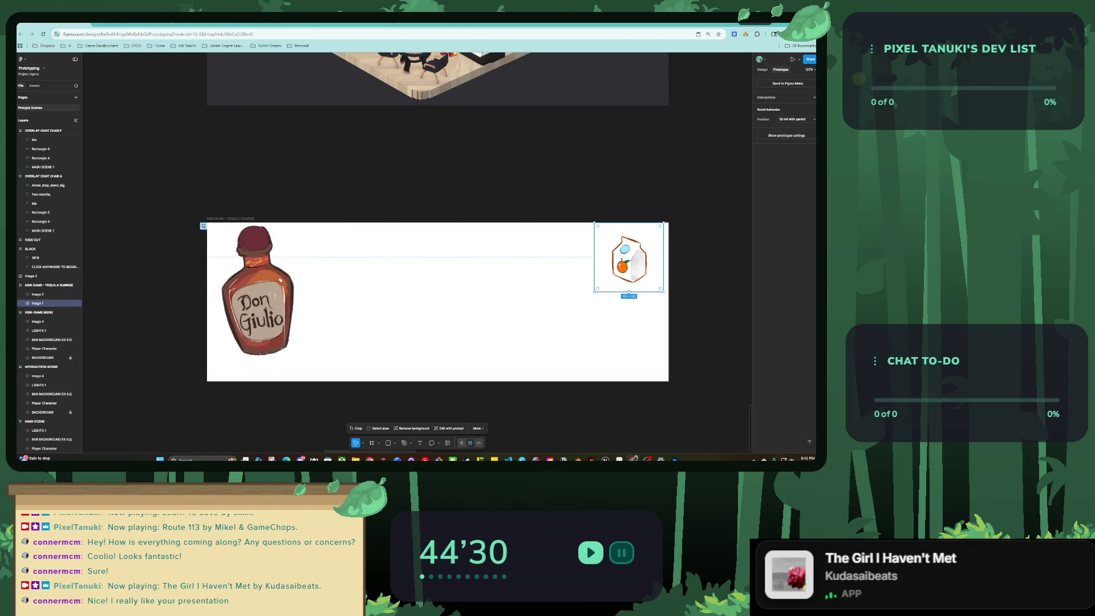
pyautogui.moveTo(594, 290)
pyautogui.mouseDown()
pyautogui.moveTo(543, 342)
pyautogui.moveTo(606, 316)
pyautogui.moveTo(608, 290)
pyautogui.moveTo(608, 336)
pyautogui.mouseUp()
pyautogui.moveTo(195, 290)
pyautogui.mouseDown()
pyautogui.moveTo(198, 269)
pyautogui.moveTo(194, 296)
pyautogui.mouseUp()
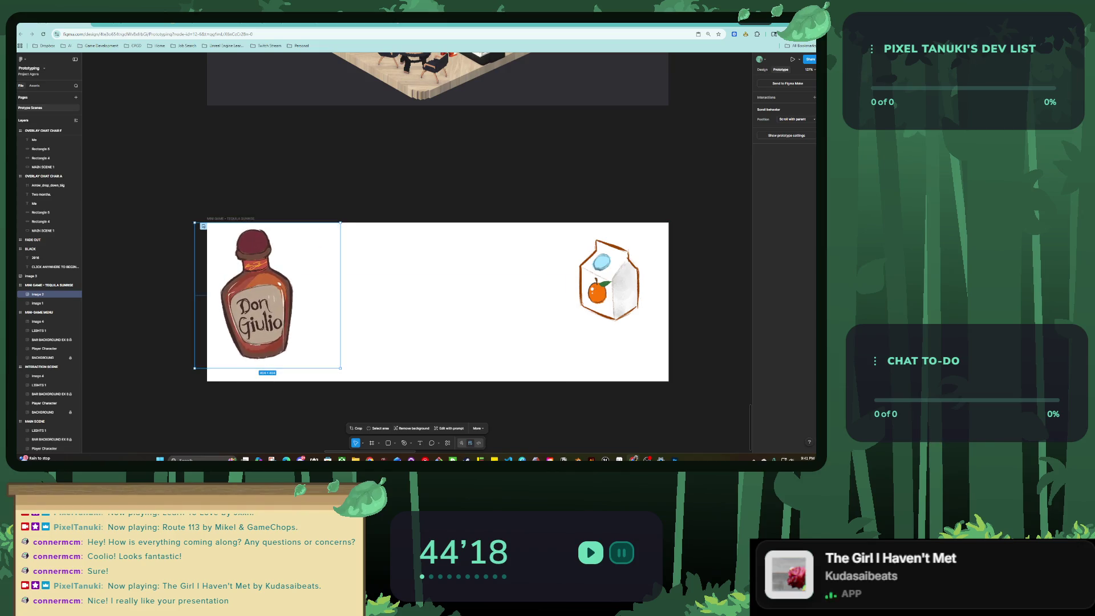
pyautogui.moveTo(609, 277); pyautogui.dragTo(614, 274)
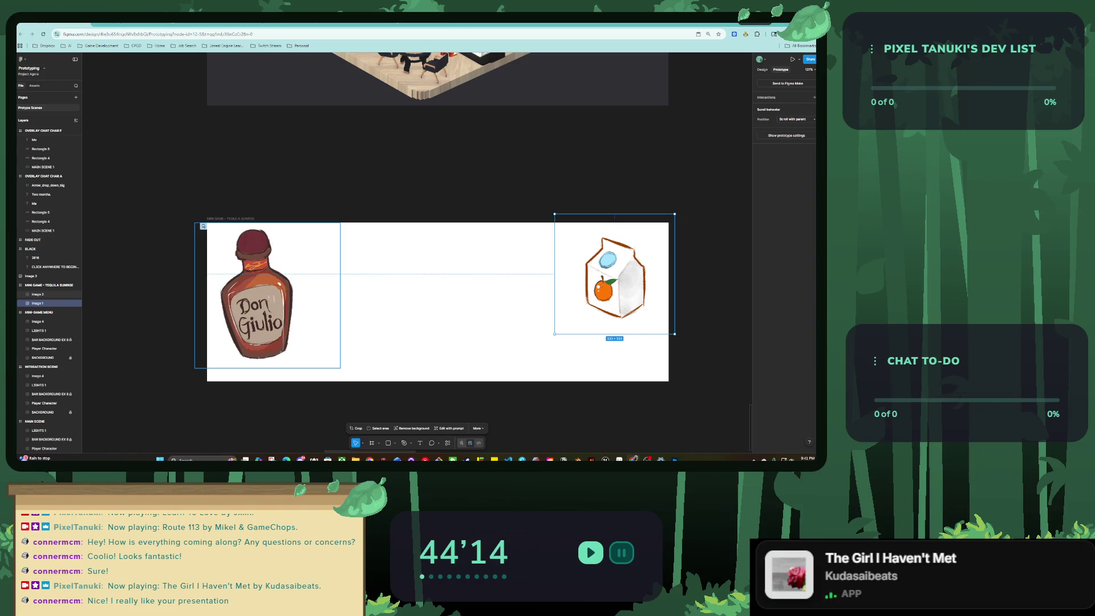
pyautogui.moveTo(259, 297); pyautogui.dragTo(265, 295)
# Duplicate the carton into the frame's middle and flip the copy horizontally.
pyautogui.keyDown('alt'); pyautogui.moveTo(614, 276); pyautogui.dragTo(450, 284); pyautogui.keyUp('alt')
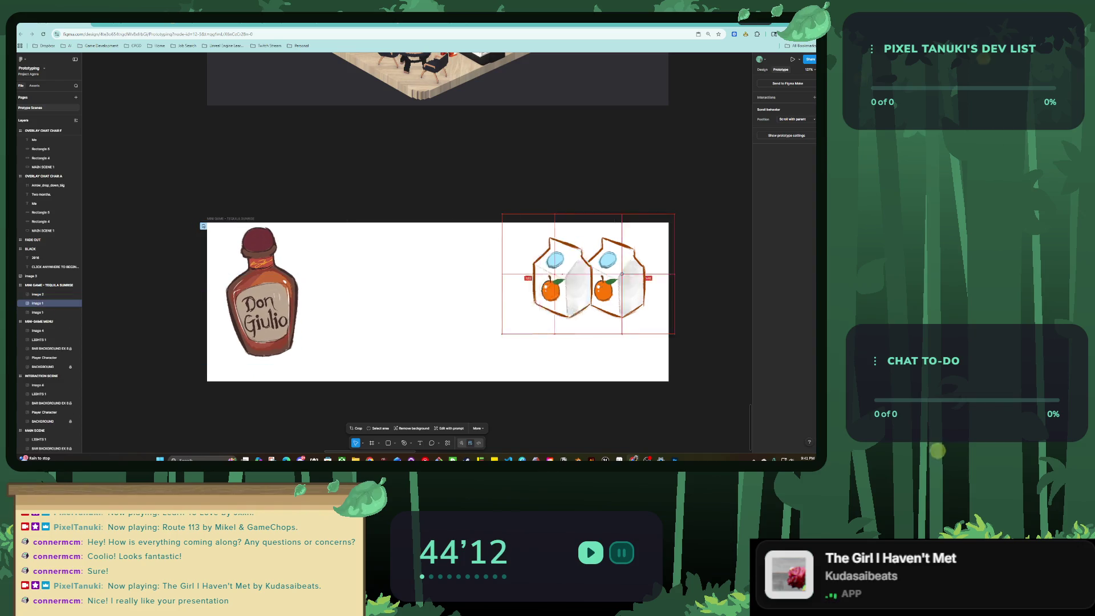
pyautogui.click(762, 70)
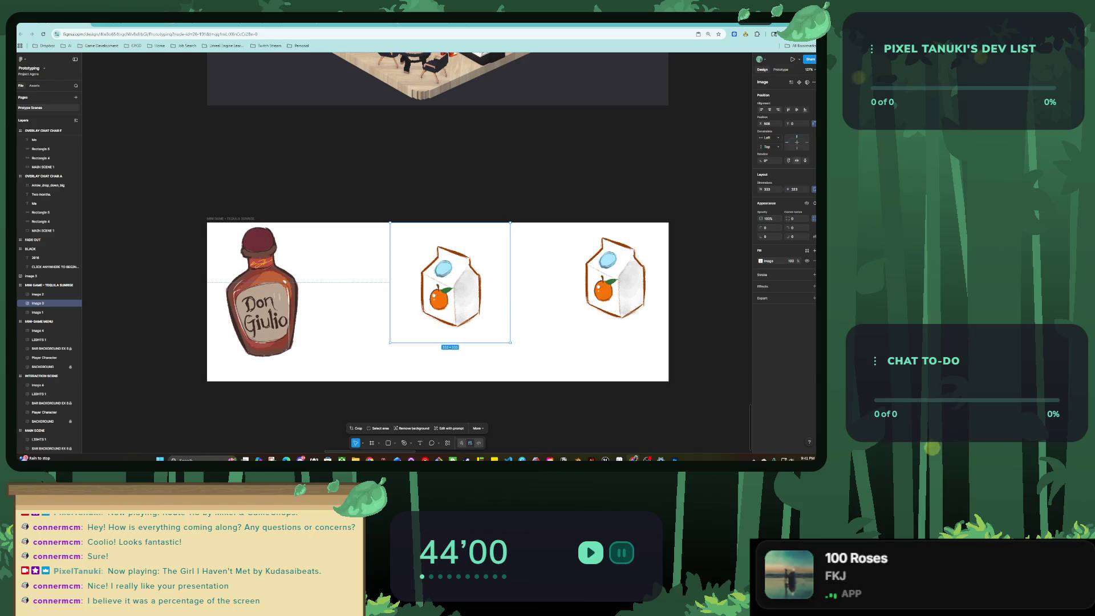
pyautogui.hotkey('shift', 'h')
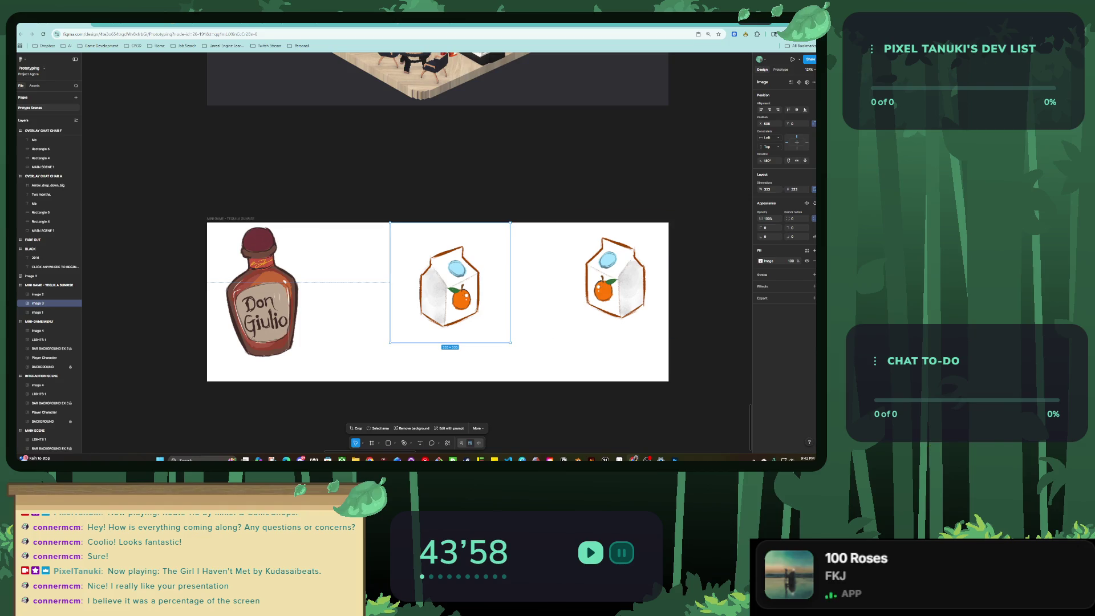
# Adjust the middle carton's saturation, temperature and contrast for a pink-red tint, then move it beside the bottle.
pyautogui.click(355, 429)
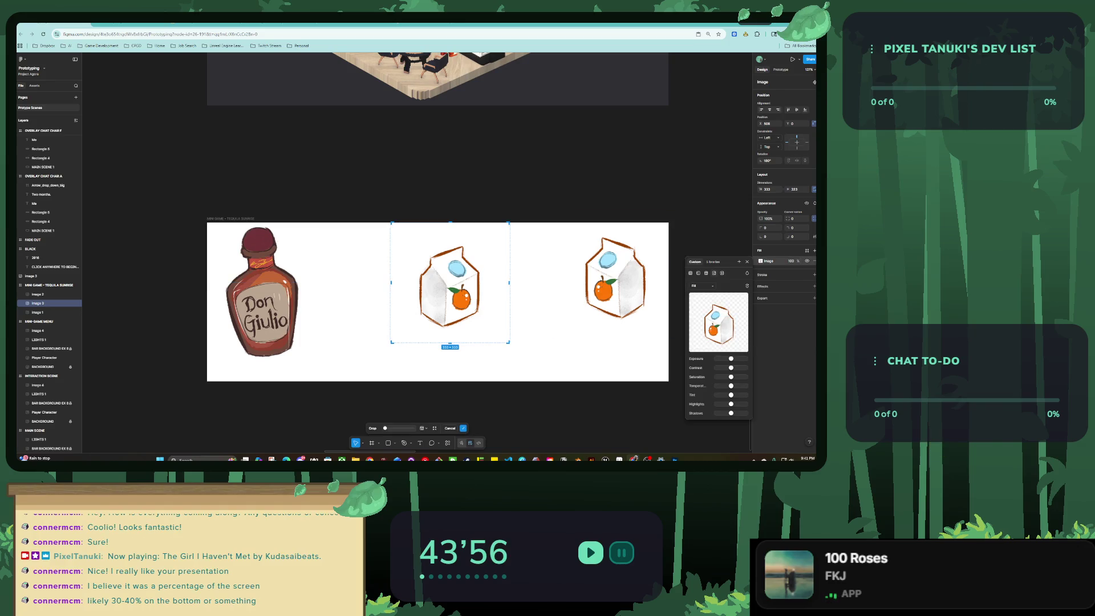
pyautogui.moveTo(745, 376); pyautogui.dragTo(732, 377)
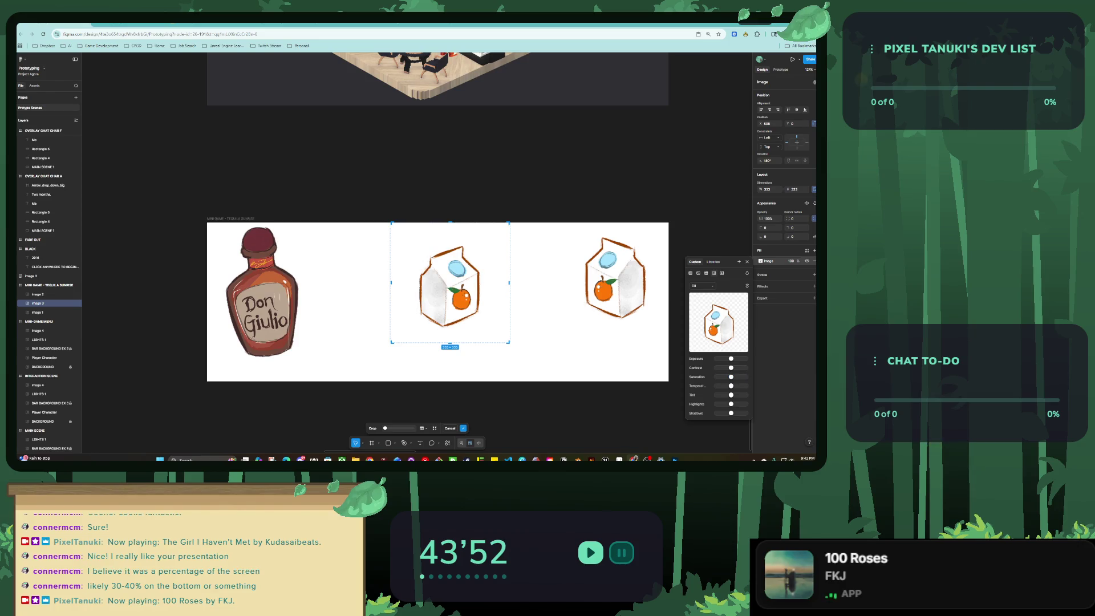
pyautogui.moveTo(717, 386)
pyautogui.mouseDown()
pyautogui.moveTo(745, 395)
pyautogui.moveTo(731, 386)
pyautogui.mouseUp()
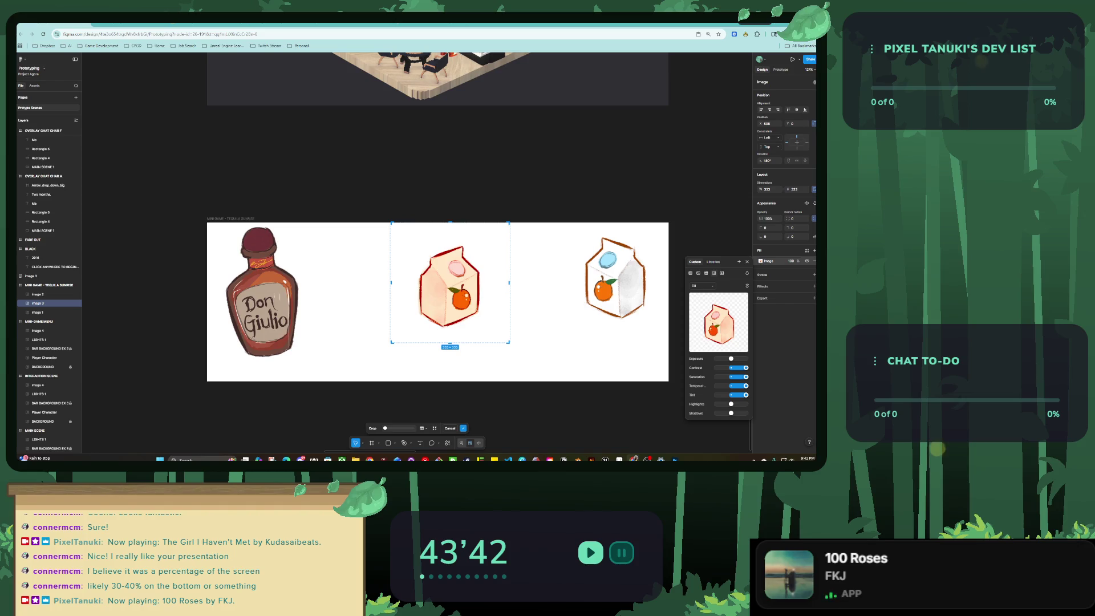
pyautogui.moveTo(745, 368); pyautogui.dragTo(716, 367)
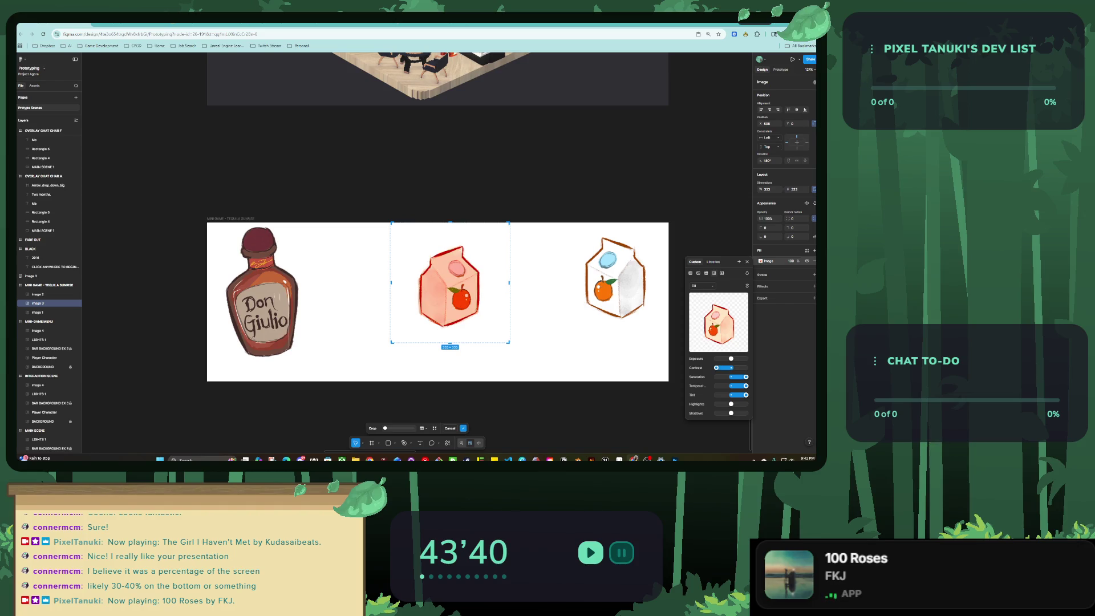
pyautogui.press('Return')
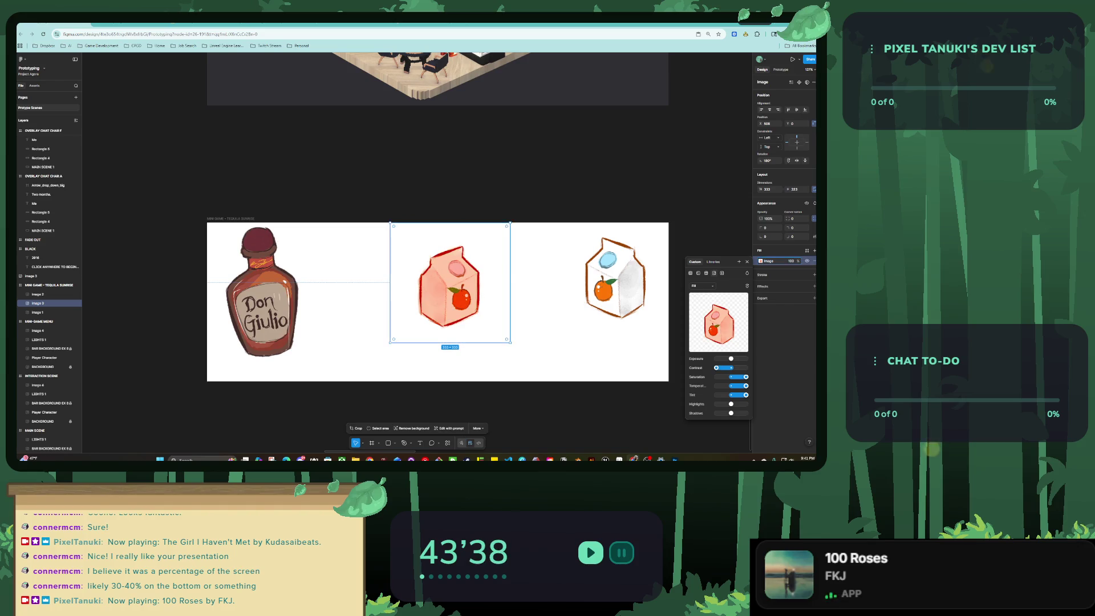
pyautogui.moveTo(450, 282); pyautogui.dragTo(355, 267)
pyautogui.press('Escape')
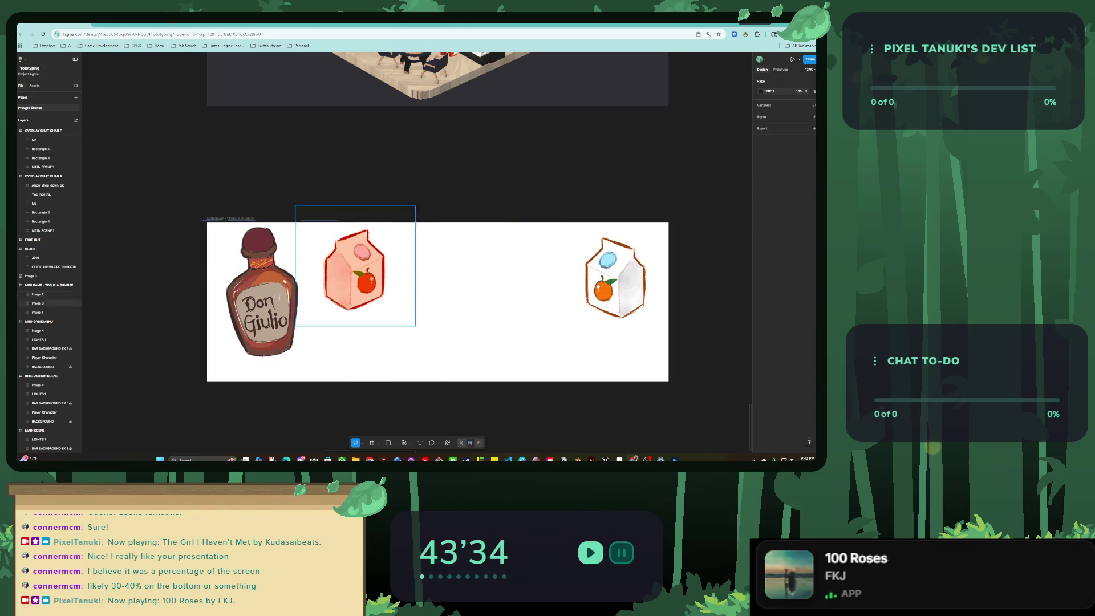
# Flip the pink carton back and arrange it at the frame's right beside the white carton.
pyautogui.hscroll(2, 573, 288)
pyautogui.click(573, 288)
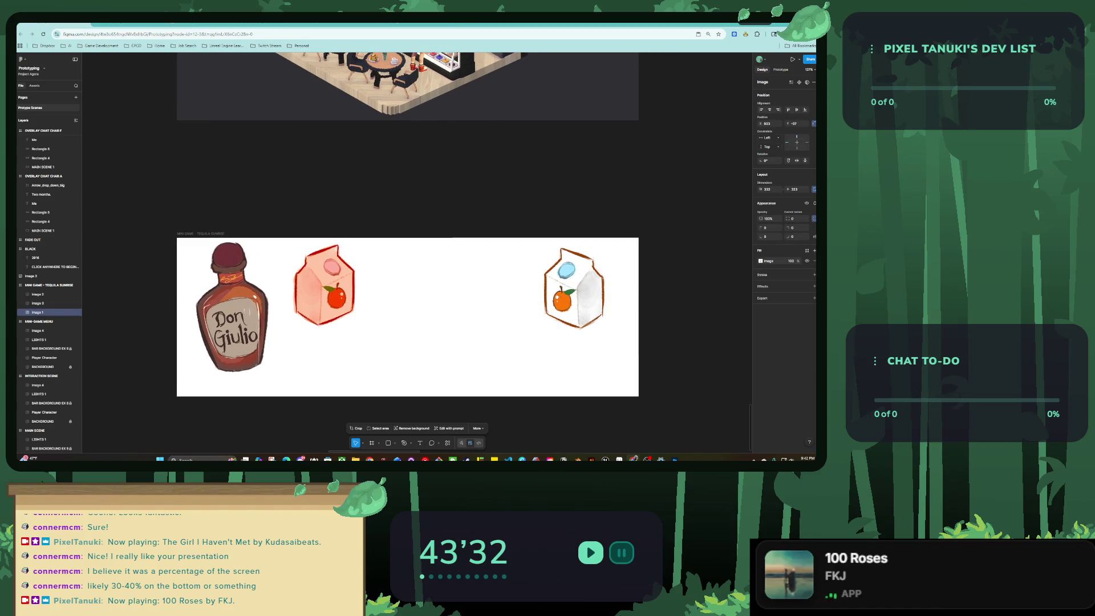
pyautogui.click(324, 285)
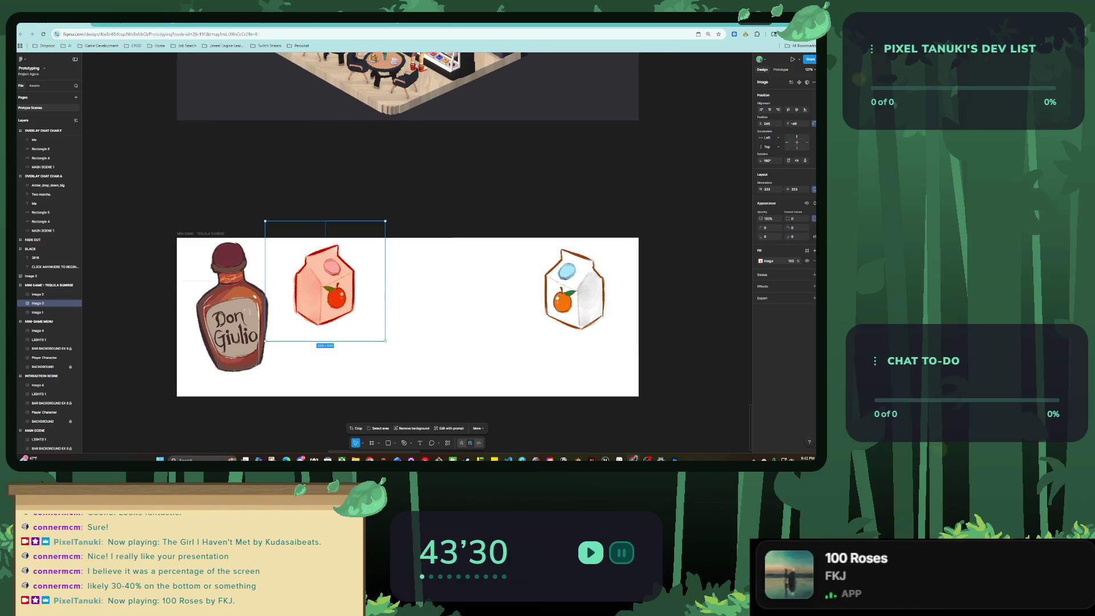
pyautogui.click(797, 160)
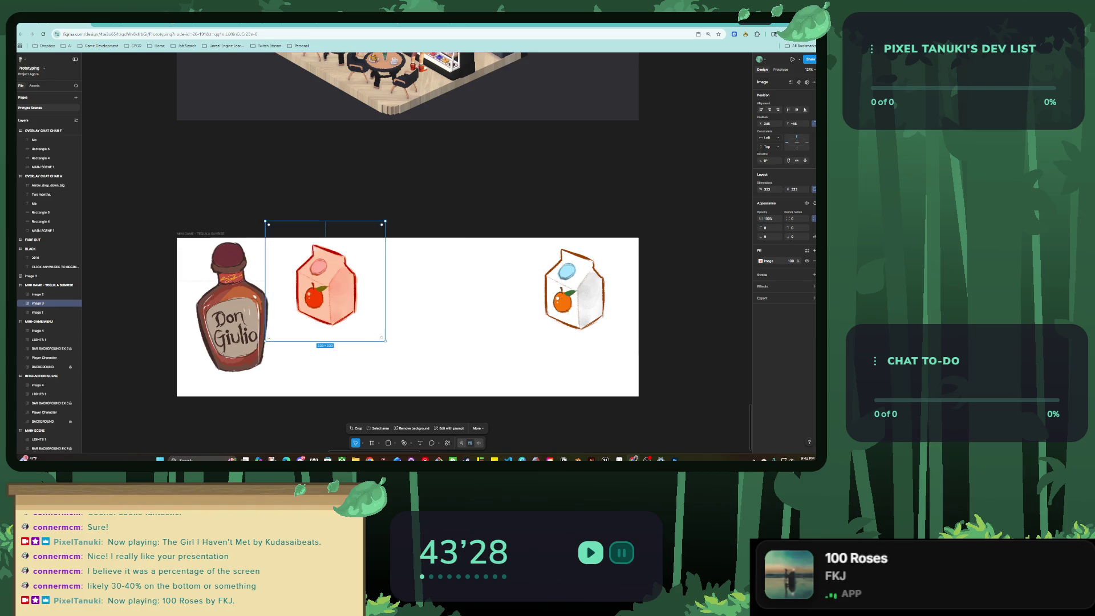
pyautogui.moveTo(325, 285); pyautogui.dragTo(607, 339)
pyautogui.moveTo(573, 288); pyautogui.dragTo(526, 273)
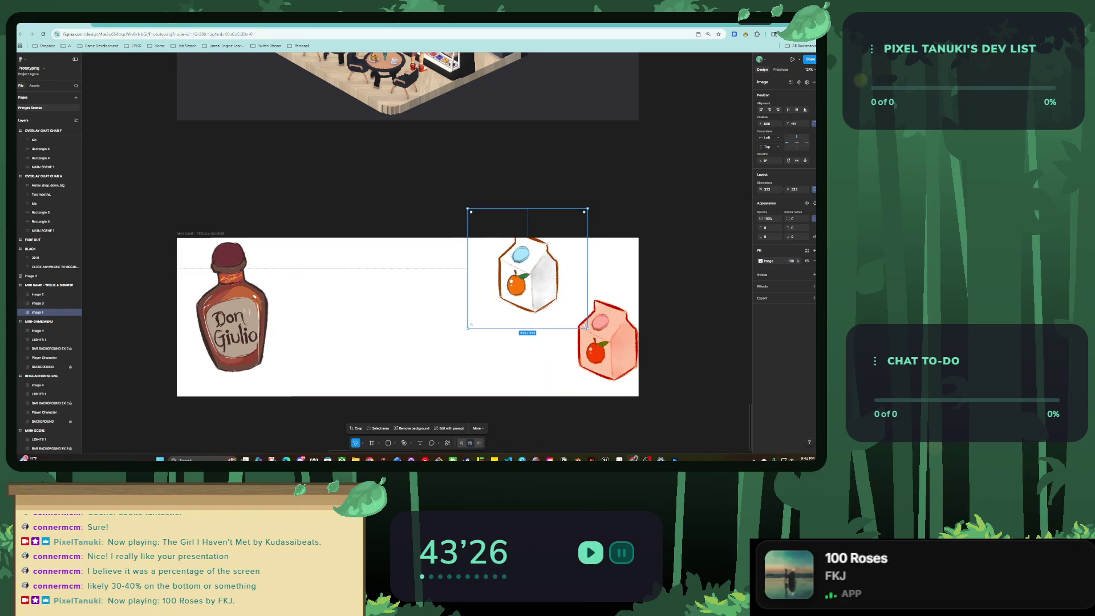
pyautogui.moveTo(608, 339); pyautogui.dragTo(599, 308)
pyautogui.moveTo(528, 273); pyautogui.dragTo(535, 285)
pyautogui.click(603, 311)
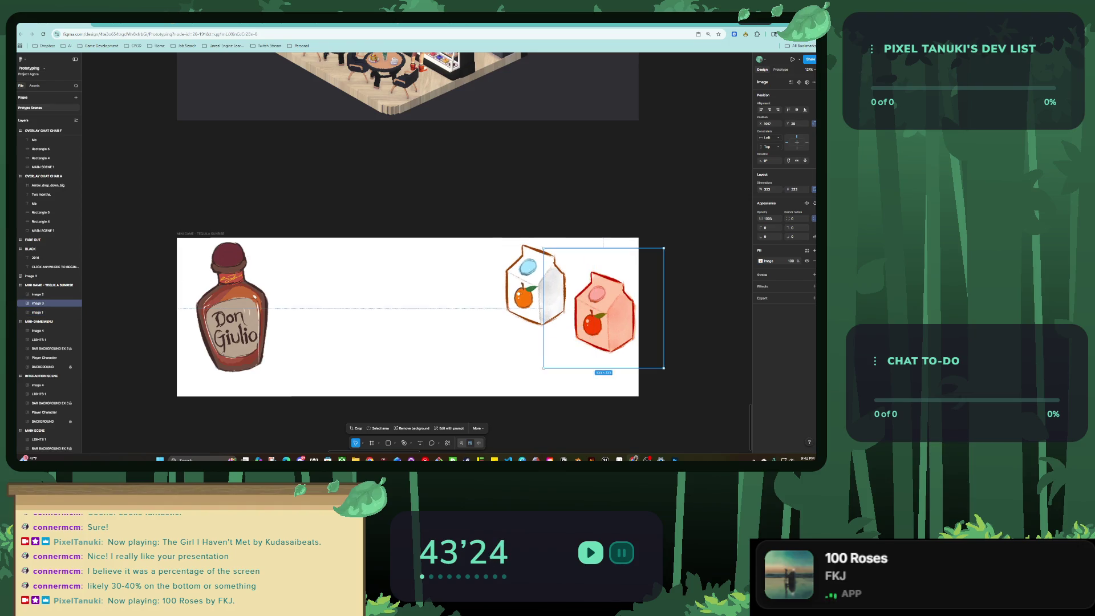
pyautogui.moveTo(603, 311); pyautogui.dragTo(599, 317)
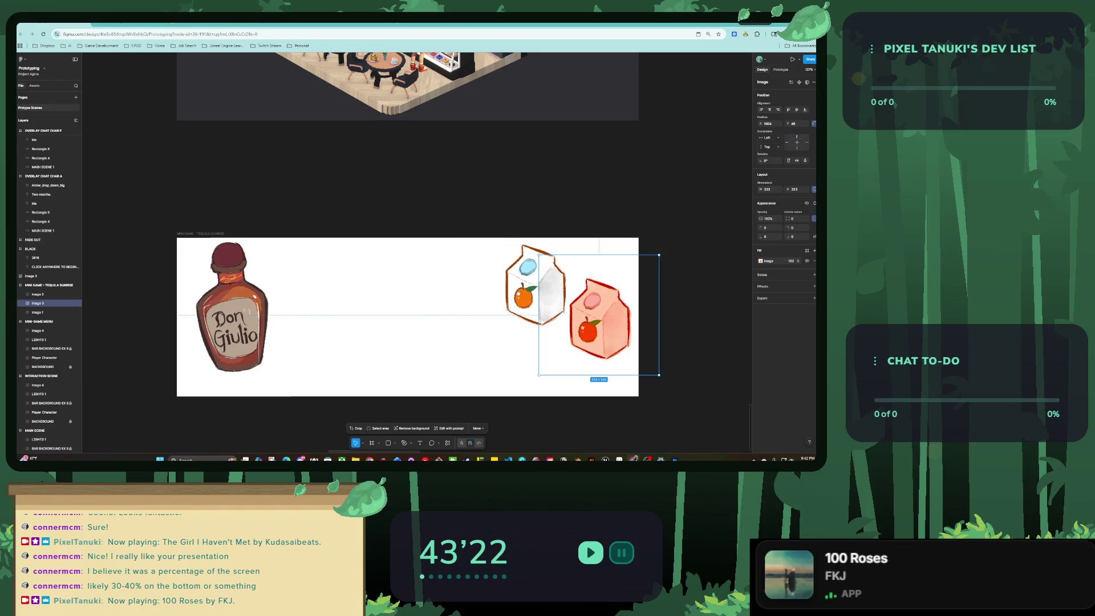
# Draw a 1280×366 grey rectangle across the lower half of the Tequila Sunrise frame.
pyautogui.scroll(-1, 416, 302)
pyautogui.press('Escape')
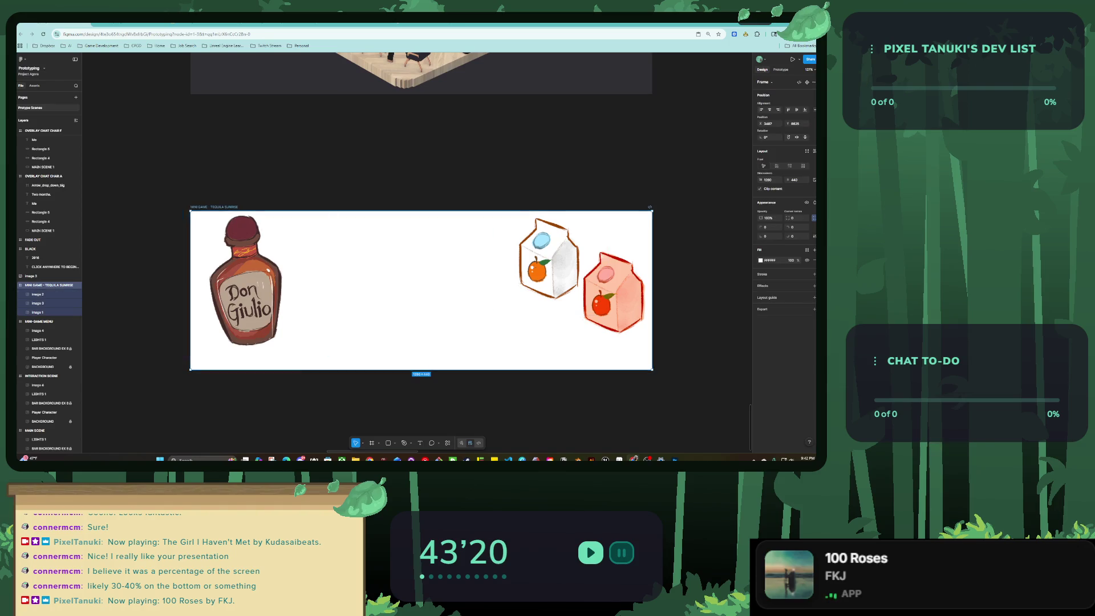
pyautogui.moveTo(417, 302); pyautogui.dragTo(418, 304)
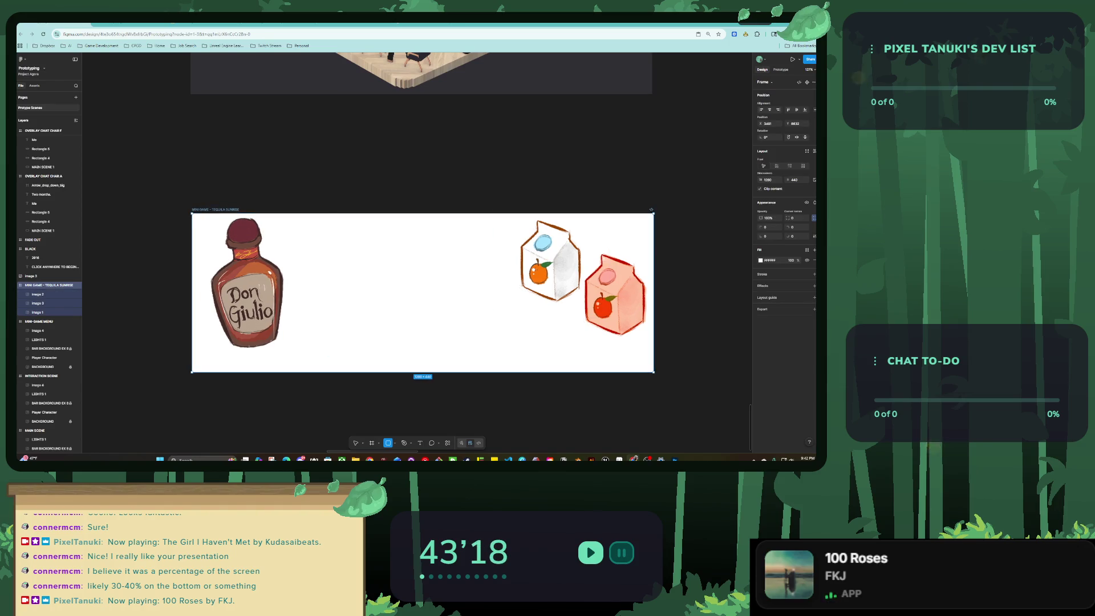
pyautogui.moveTo(192, 240); pyautogui.dragTo(654, 371)
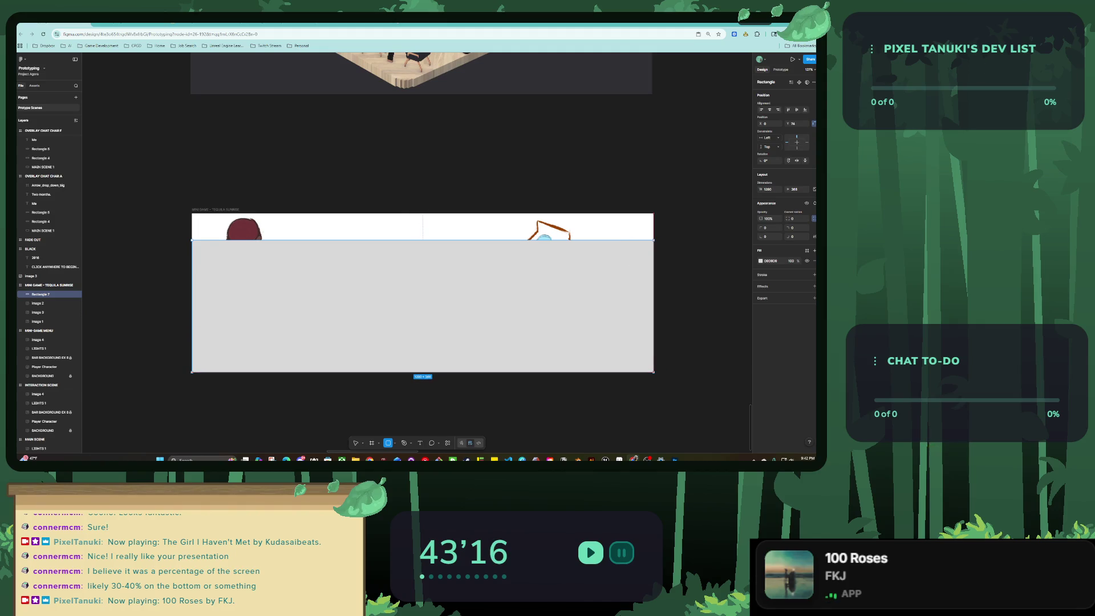
# Send the grey band to back and round its top corners to 20.
pyautogui.rightClick(435, 255)
pyautogui.click(465, 318)
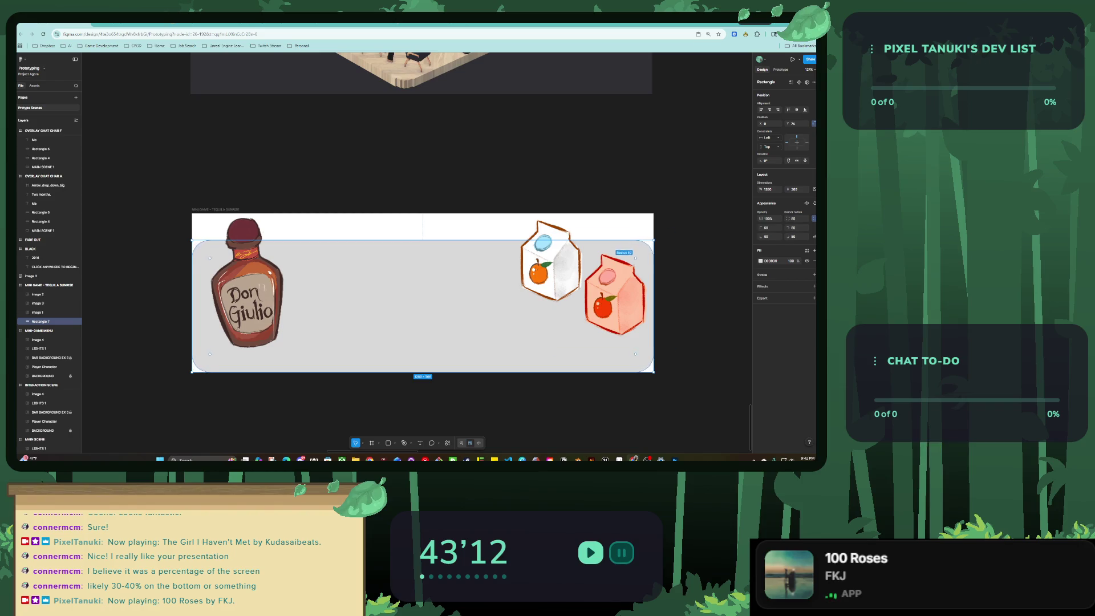
pyautogui.moveTo(636, 257); pyautogui.dragTo(651, 241)
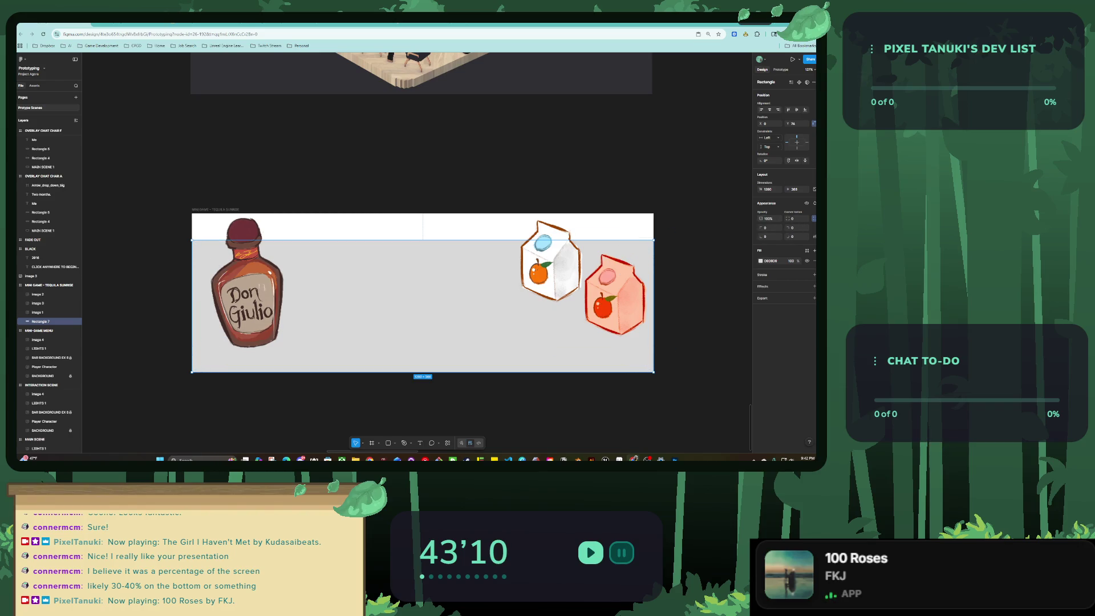
pyautogui.write('20')
pyautogui.press('Tab')
pyautogui.write('0')
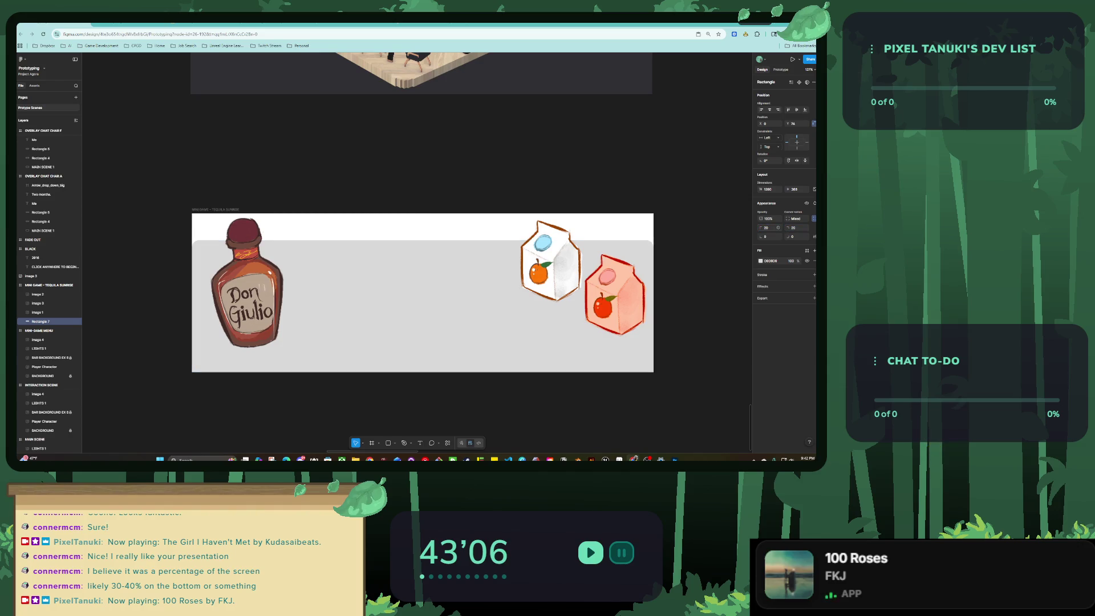
# Hide the Tequila Sunrise frame's white fill and extend it upward to height 600.
pyautogui.click(245, 285)
pyautogui.press('Escape')
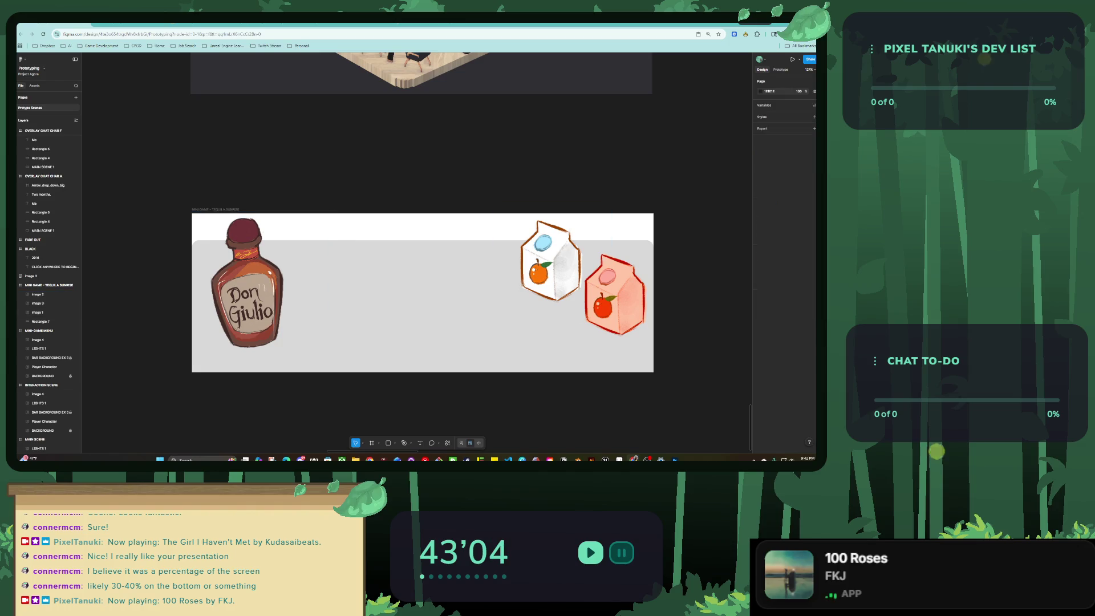
pyautogui.click(49, 285)
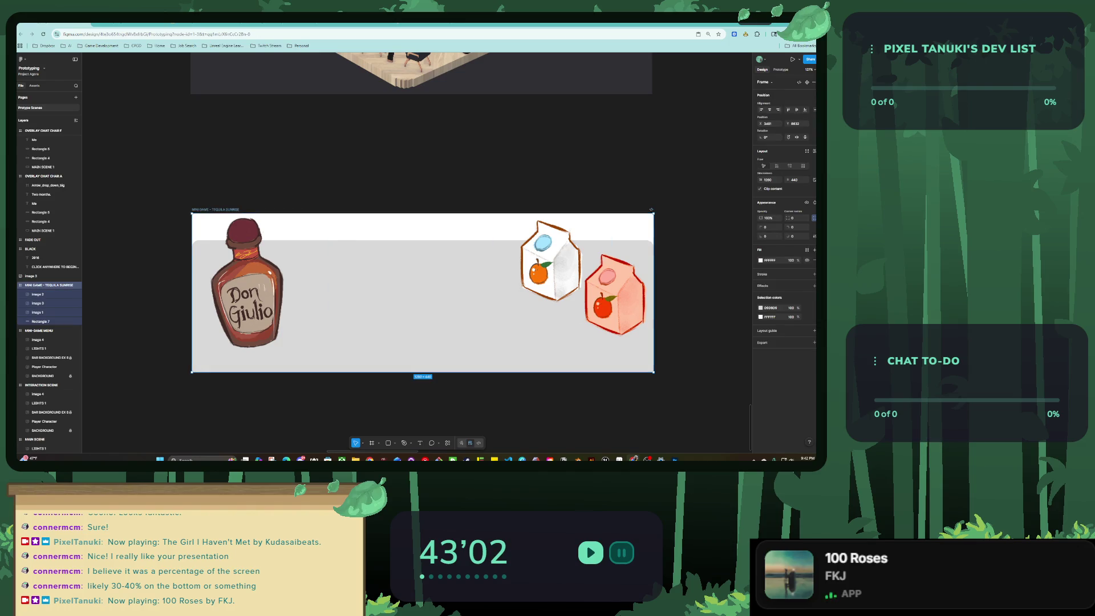
pyautogui.click(807, 260)
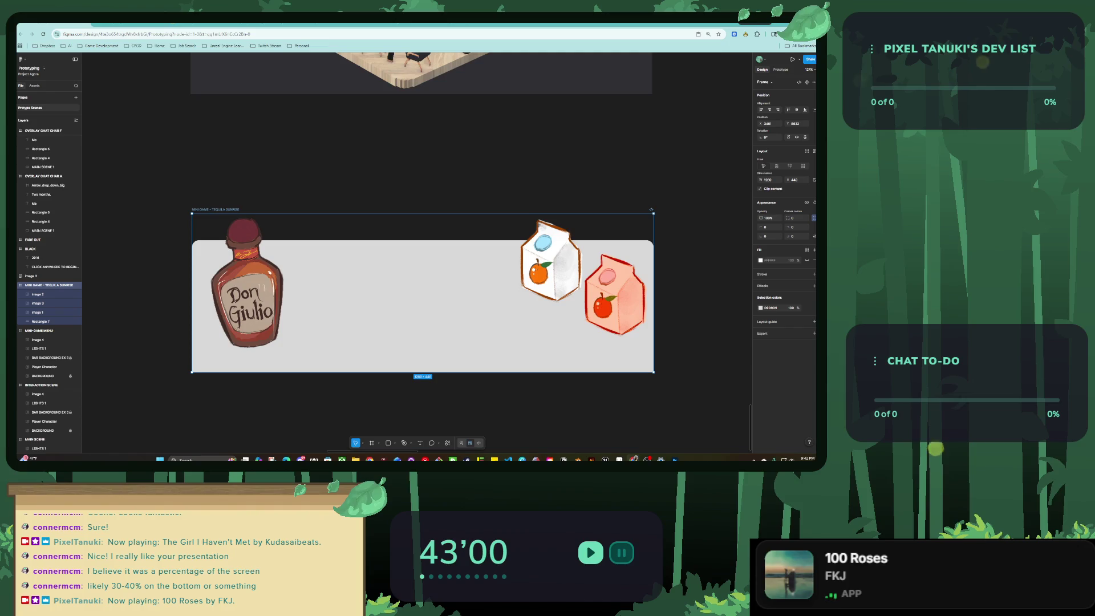
pyautogui.moveTo(422, 214); pyautogui.dragTo(423, 251)
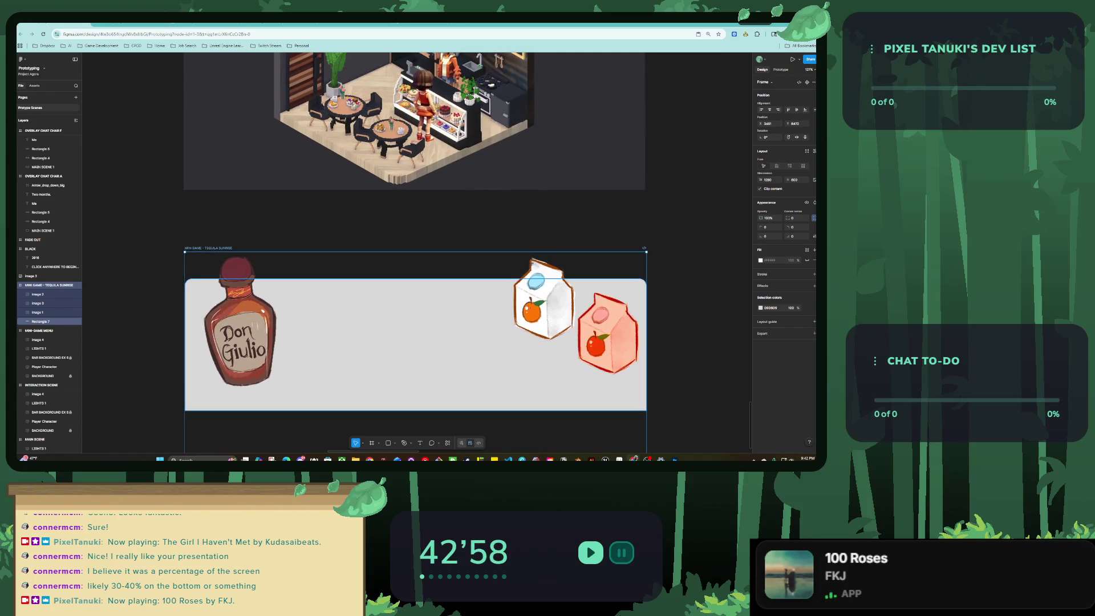
# Nest the Tequila Sunrise frame in MINI-GAME MENU with height 710 and Y 0.
pyautogui.scroll(-5, 404, 302)
pyautogui.moveTo(404, 302); pyautogui.dragTo(399, 145)
pyautogui.scroll(2, 400, 145)
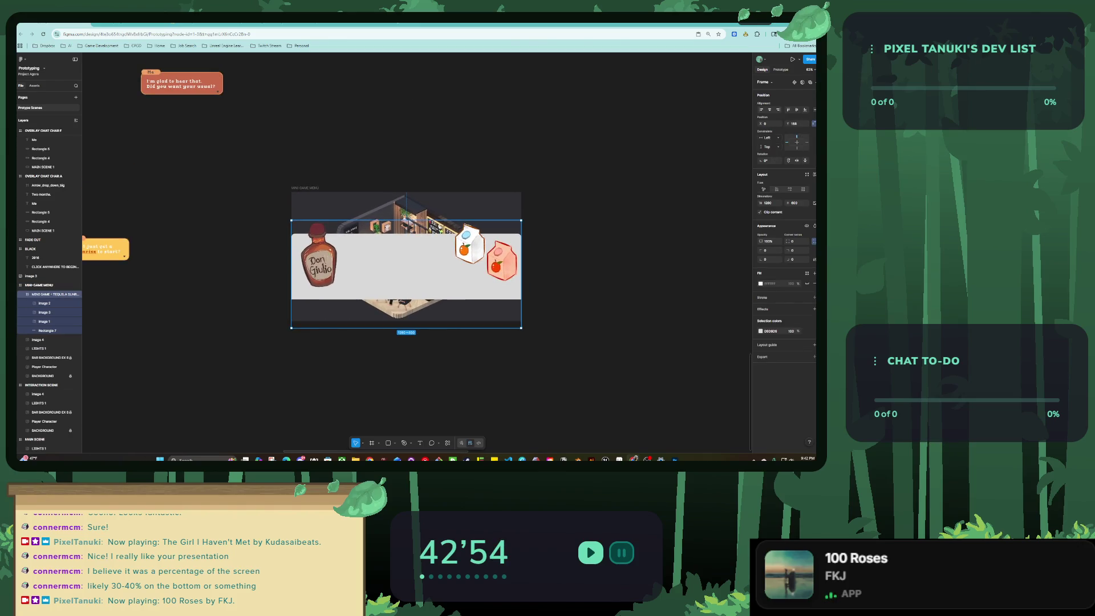
pyautogui.scroll(3, 406, 256)
pyautogui.moveTo(406, 256); pyautogui.dragTo(407, 281)
pyautogui.write('710')
pyautogui.press('Return')
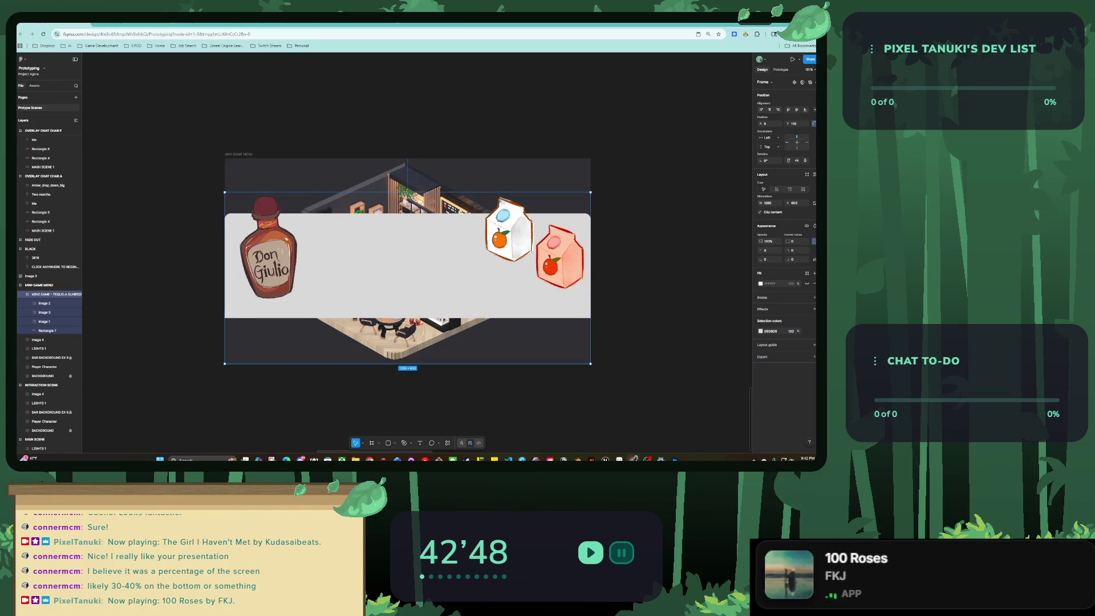
pyautogui.write('0')
pyautogui.press('Return')
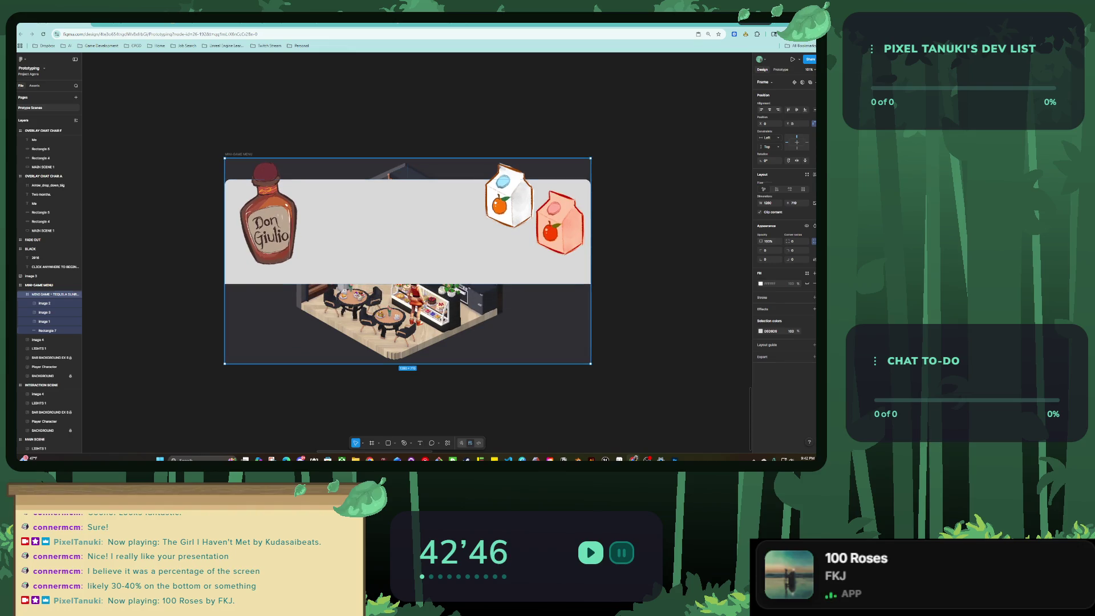
# Move the grey band to the frame's bottom and rest the bottle and cartons on it.
pyautogui.moveTo(407, 232); pyautogui.dragTo(407, 311)
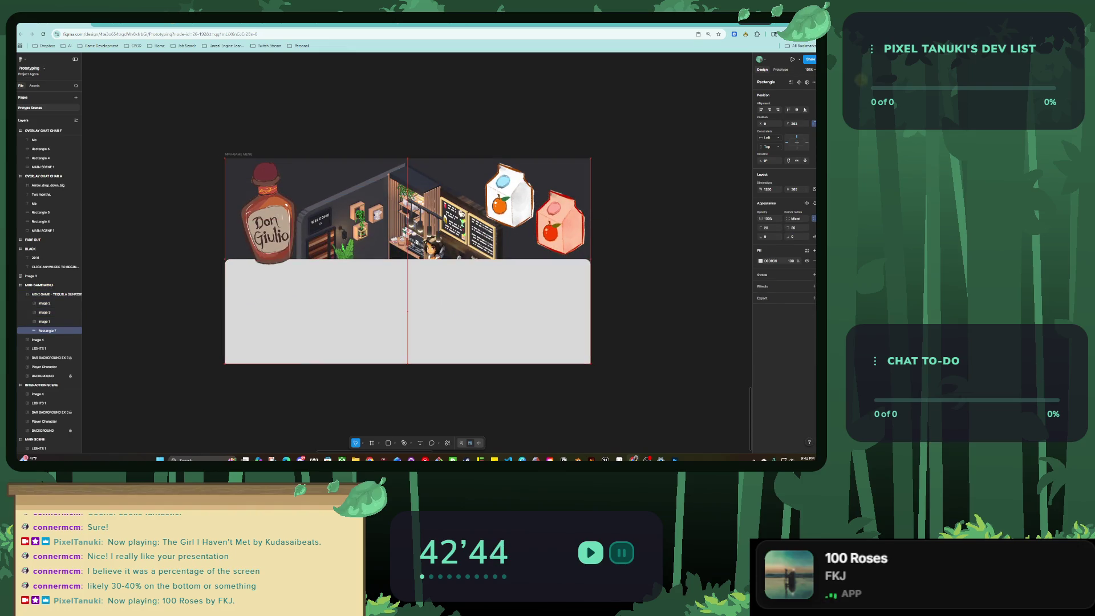
pyautogui.moveTo(271, 228); pyautogui.dragTo(263, 277)
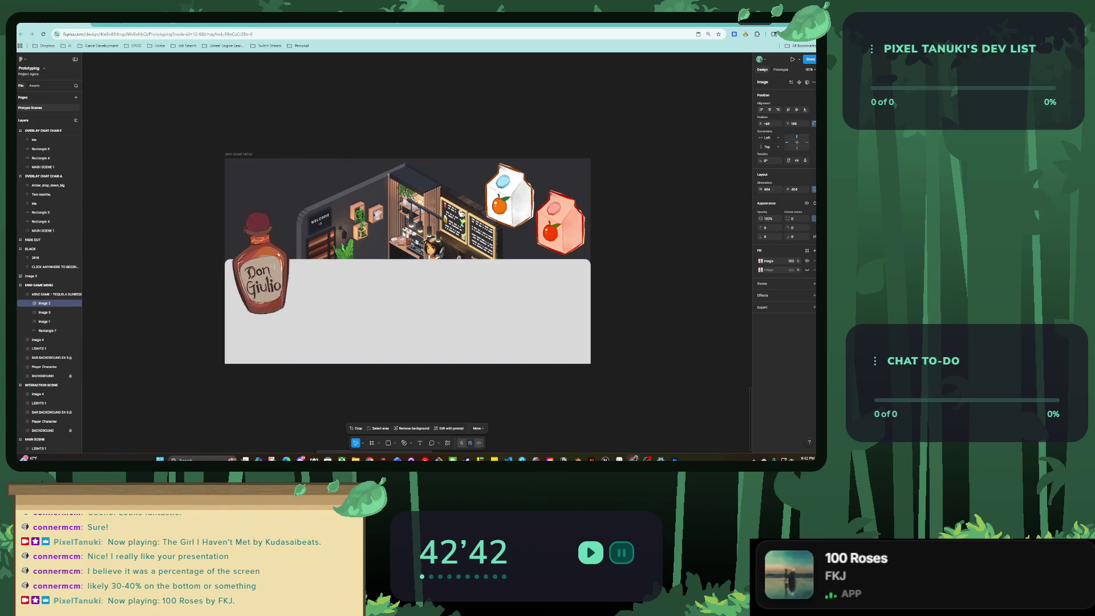
pyautogui.click(509, 196)
pyautogui.moveTo(509, 196); pyautogui.dragTo(504, 260)
pyautogui.moveTo(560, 224); pyautogui.dragTo(553, 293)
pyautogui.moveTo(504, 265); pyautogui.dragTo(500, 264)
pyautogui.moveTo(554, 294)
pyautogui.mouseDown()
pyautogui.moveTo(558, 280)
pyautogui.moveTo(558, 290)
pyautogui.mouseUp()
pyautogui.moveTo(501, 264); pyautogui.dragTo(510, 262)
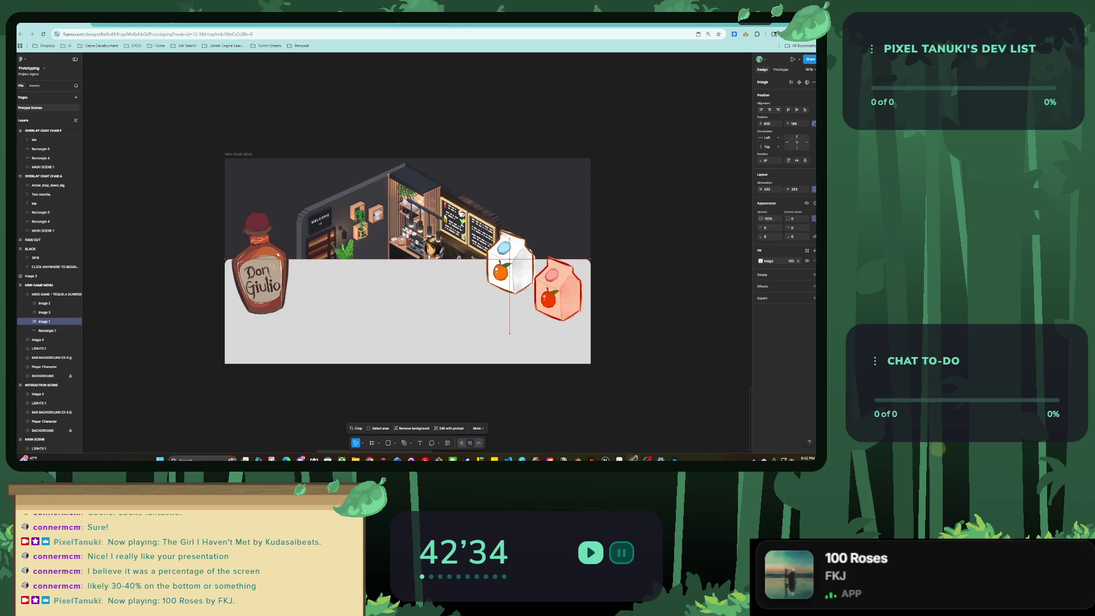
# Fine-tune the white carton's position, centre the view on the frame and select the counter band.
pyautogui.press('Escape')
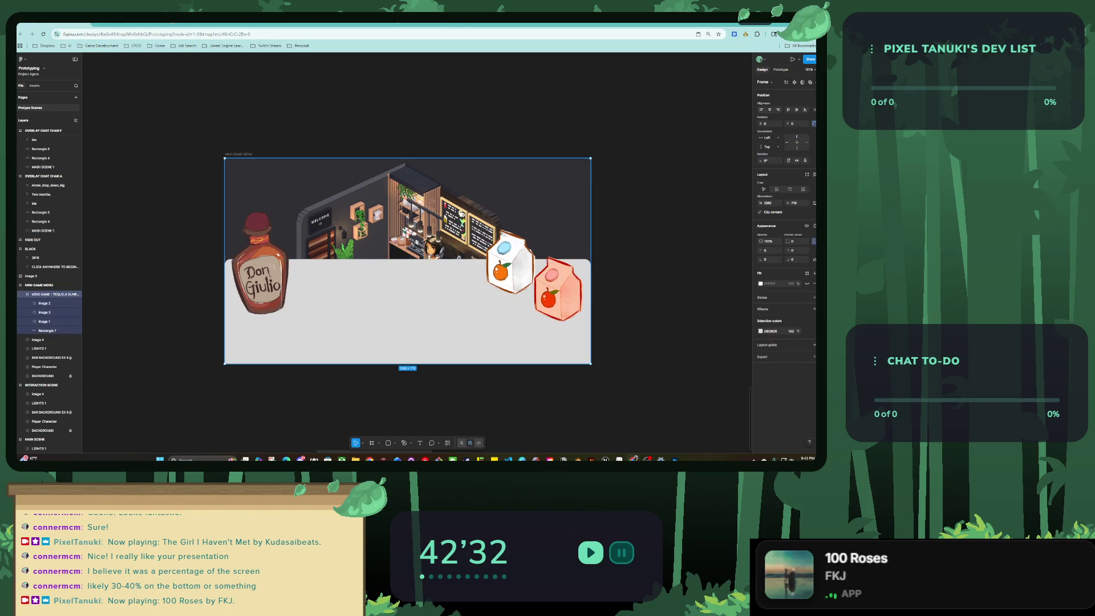
pyautogui.click(509, 263)
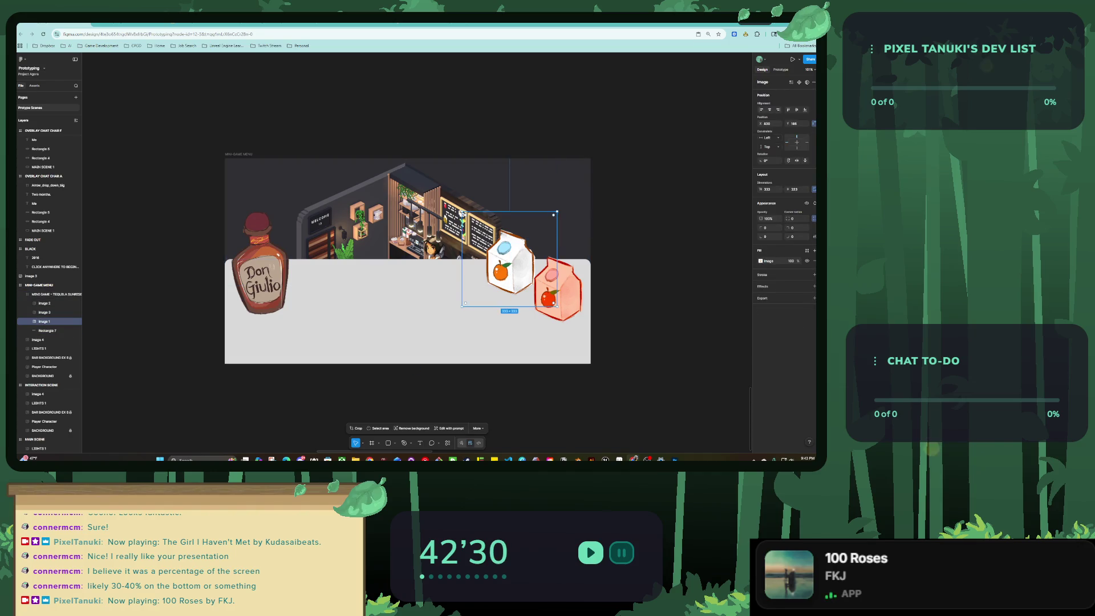
pyautogui.moveTo(510, 263); pyautogui.dragTo(501, 261)
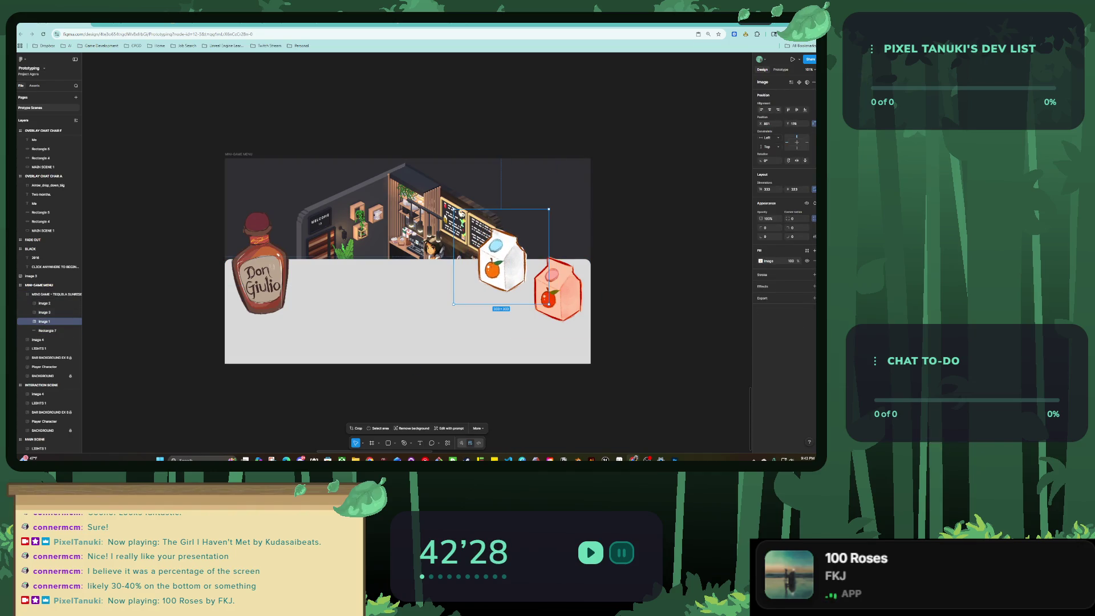
pyautogui.press('Escape')
pyautogui.hotkey('shift', '2')
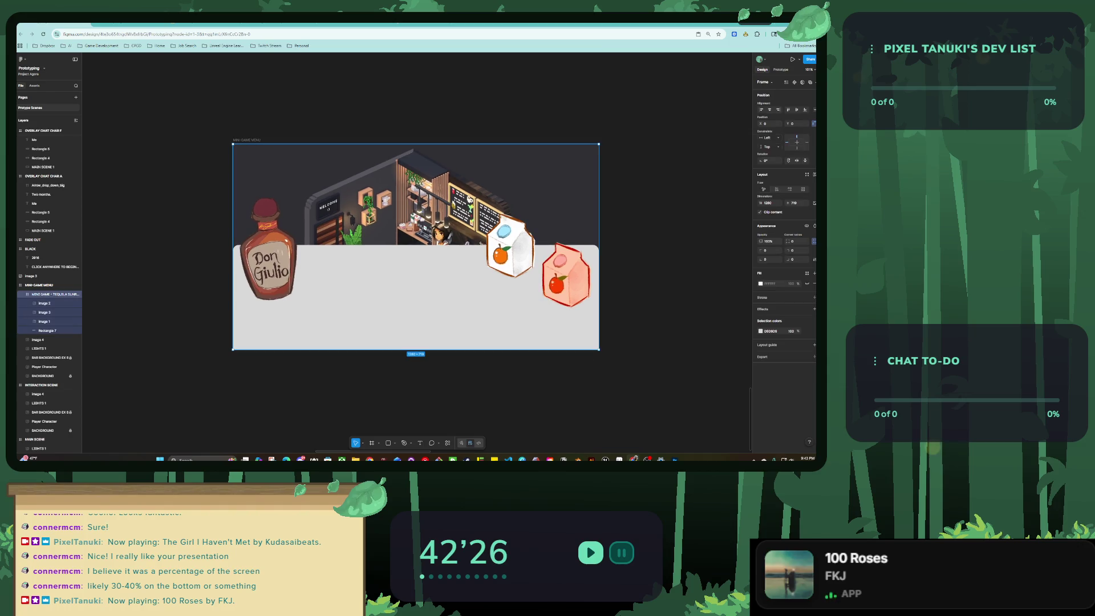
pyautogui.click(416, 319)
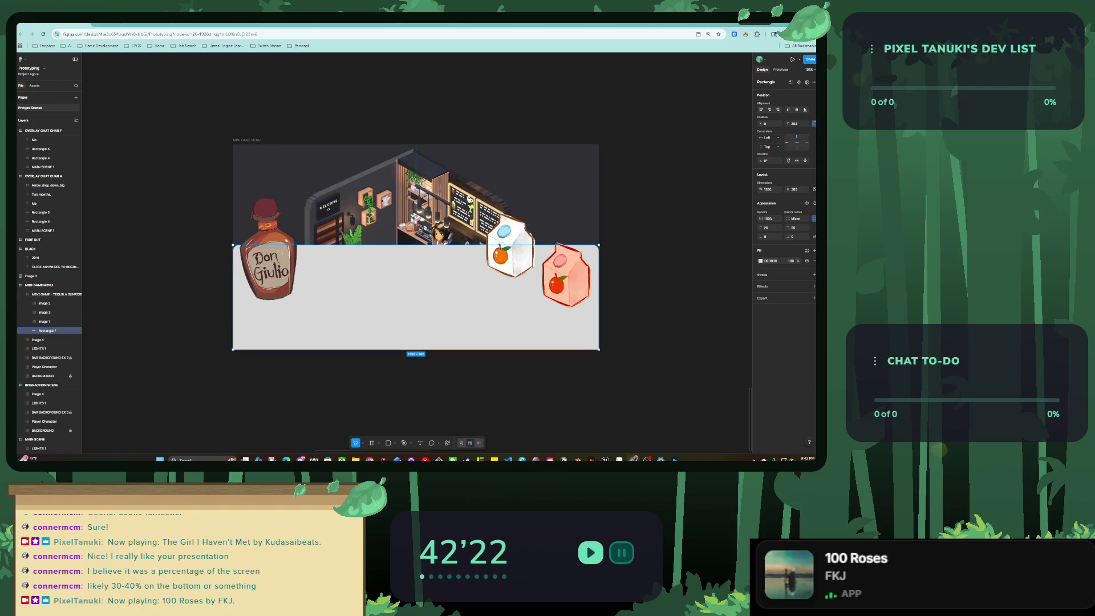
pyautogui.hotkey('ctrl', 'Tab')
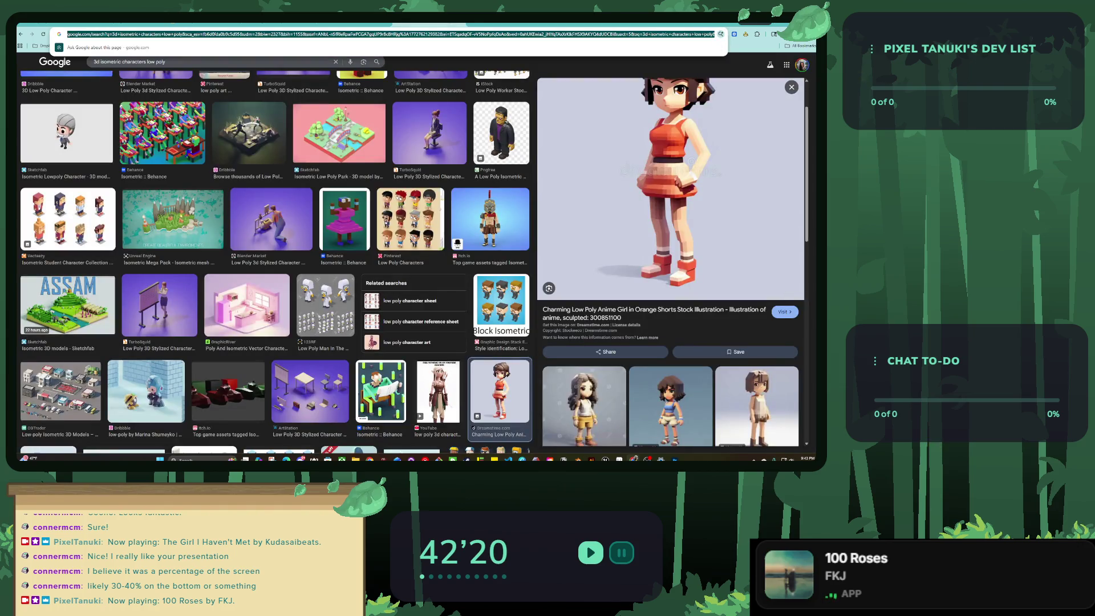
# Search Google for 'cartoon wood texture', copy a result and paste it as the counter band's fill.
pyautogui.write('car')
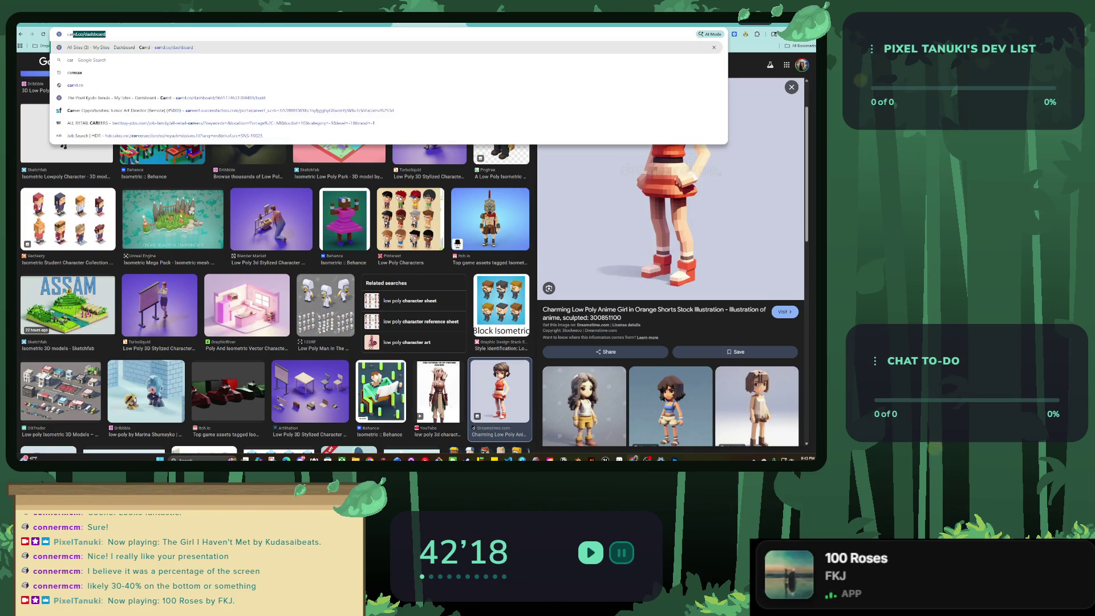
pyautogui.write('toon wood texture')
pyautogui.press('Return')
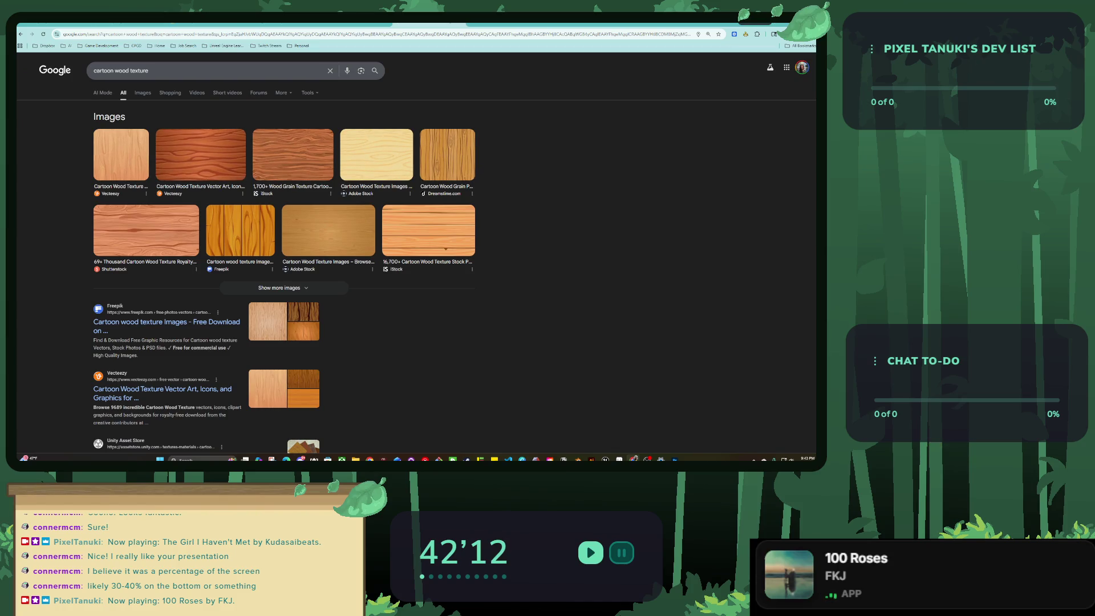
pyautogui.rightClick(561, 166)
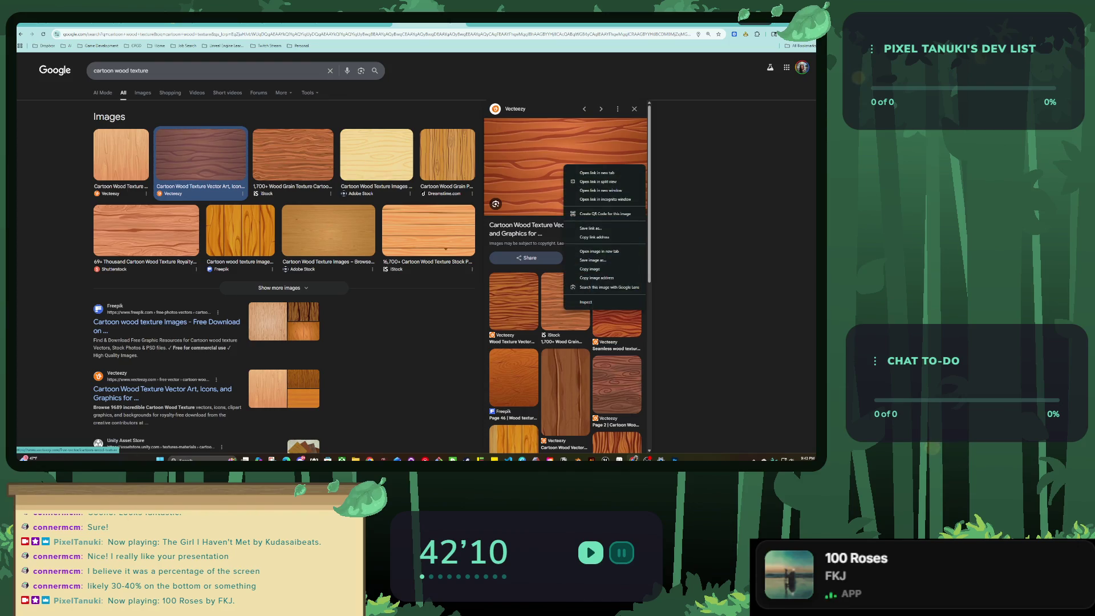
pyautogui.click(593, 268)
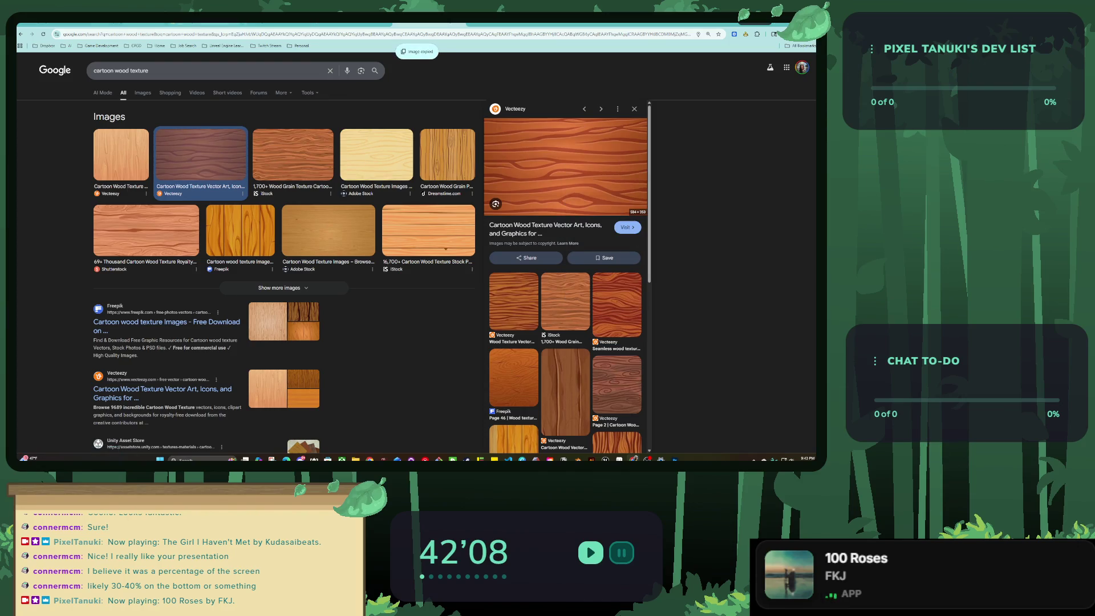
pyautogui.hotkey('ctrl', 'Tab')
pyautogui.hotkey('ctrl', 'v')
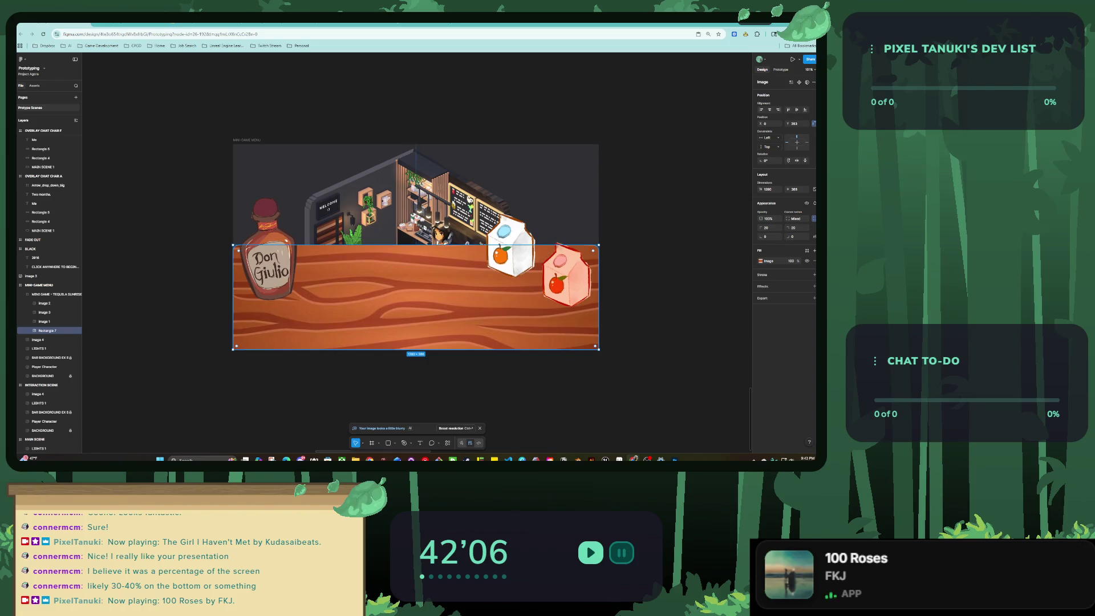
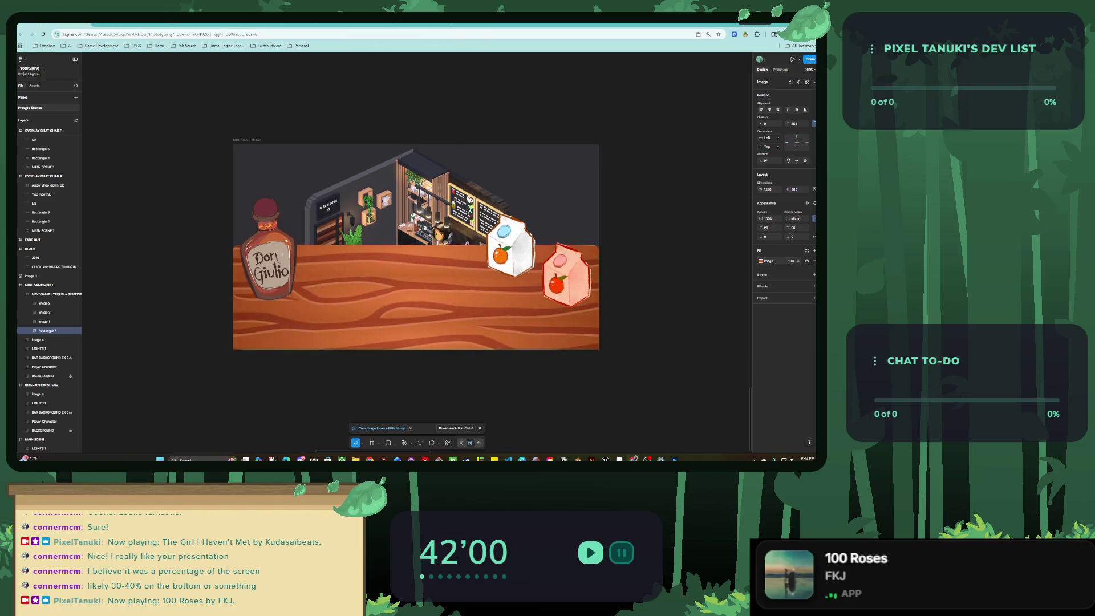
# Darken the wood counter image: lower exposure, contrast and temperature, and raise shadows.
pyautogui.click(760, 261)
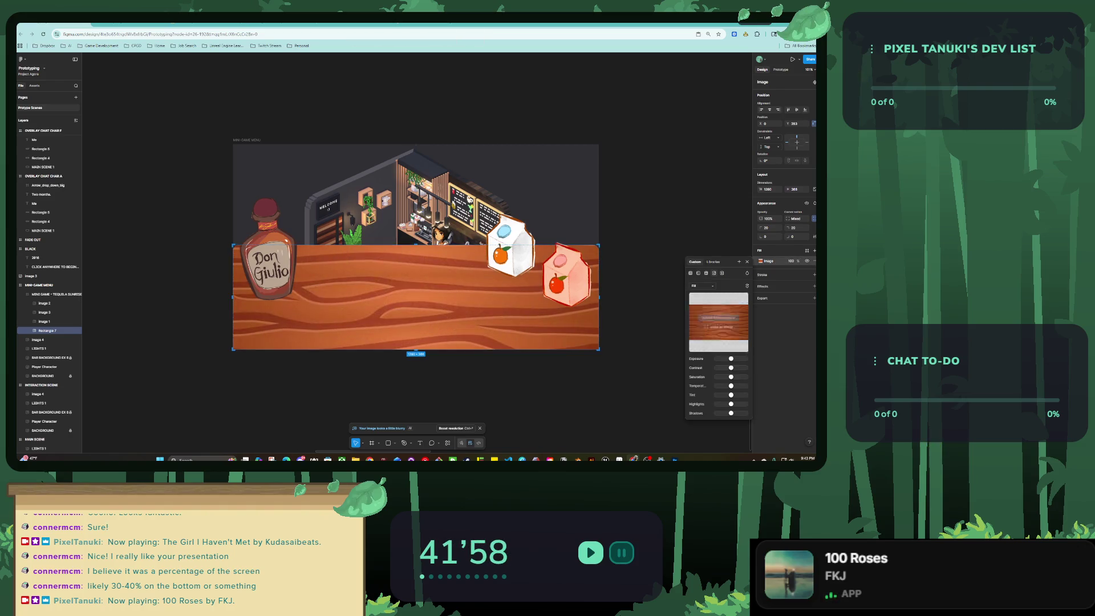
pyautogui.moveTo(730, 358); pyautogui.dragTo(725, 358)
pyautogui.press('Return')
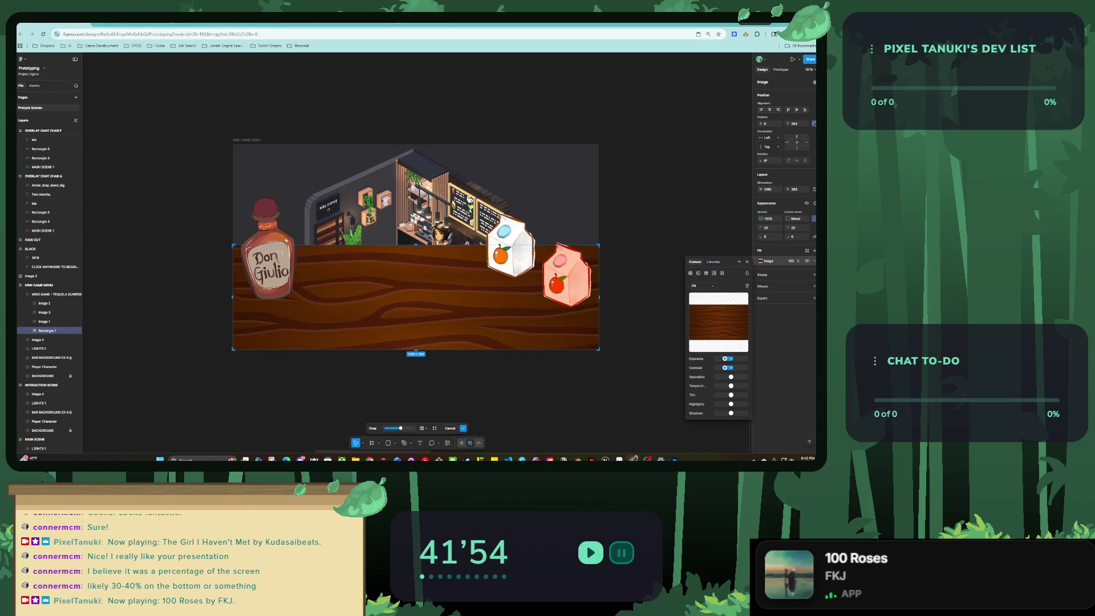
pyautogui.moveTo(743, 368); pyautogui.dragTo(716, 376)
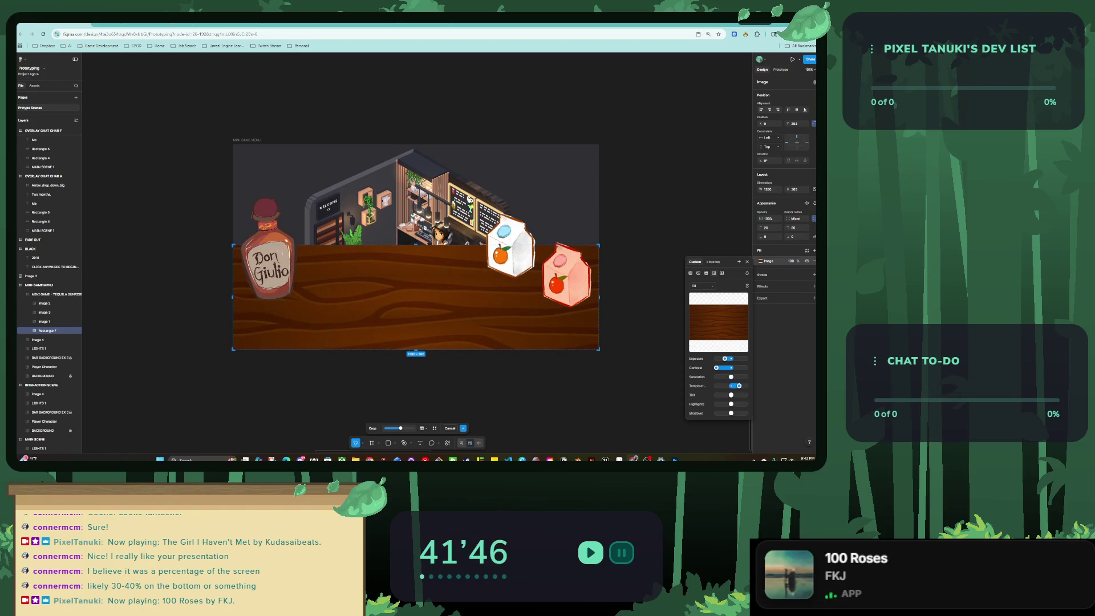
pyautogui.moveTo(739, 385)
pyautogui.mouseDown()
pyautogui.moveTo(716, 386)
pyautogui.moveTo(731, 395)
pyautogui.mouseUp()
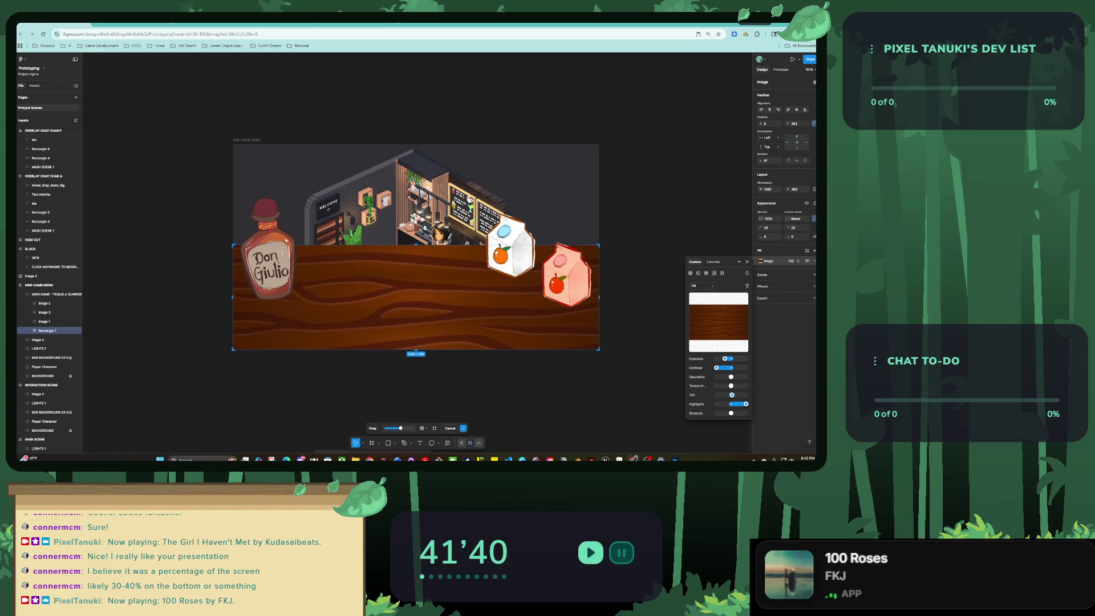
pyautogui.moveTo(736, 413); pyautogui.dragTo(745, 412)
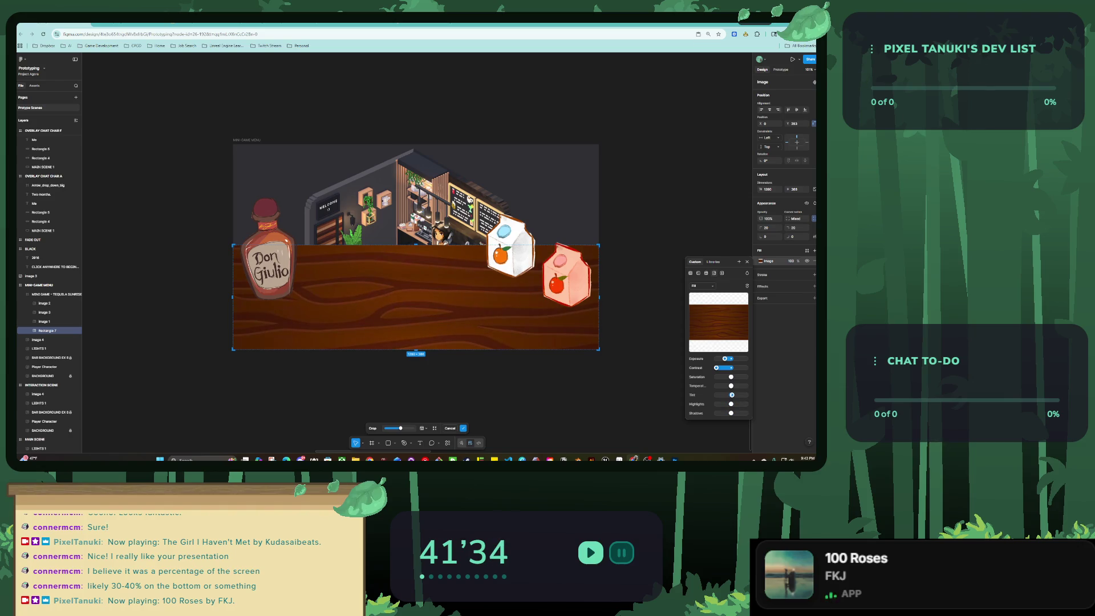
pyautogui.press('Escape')
# Zoom to fit the MINI-GAME MENU frame, then return to the wood texture search results.
pyautogui.scroll(-5, 430, 283)
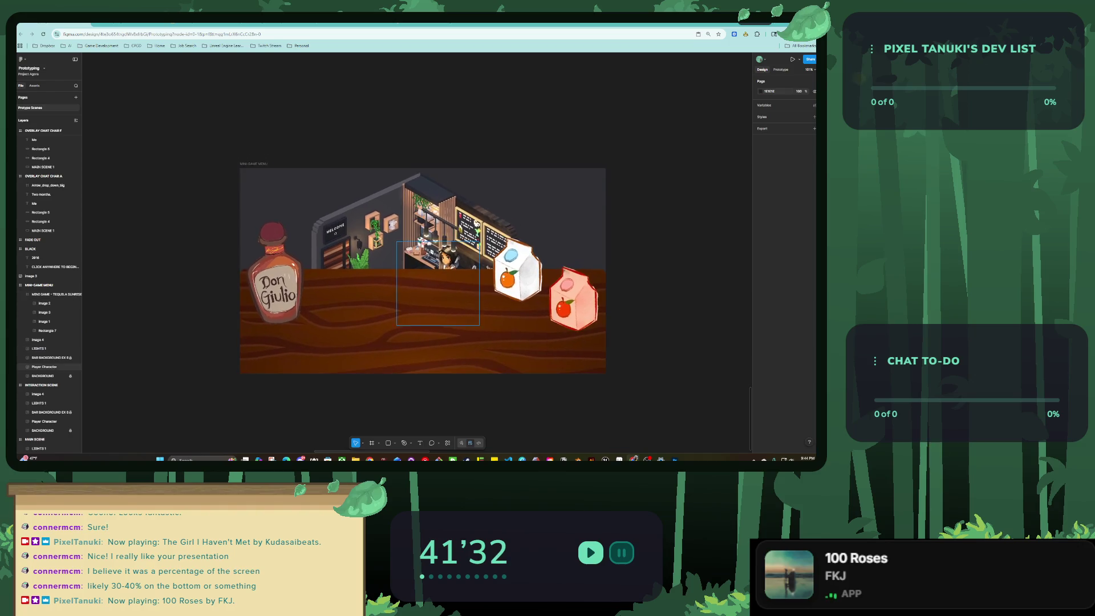
pyautogui.click(55, 293)
pyautogui.hotkey('shift', '2')
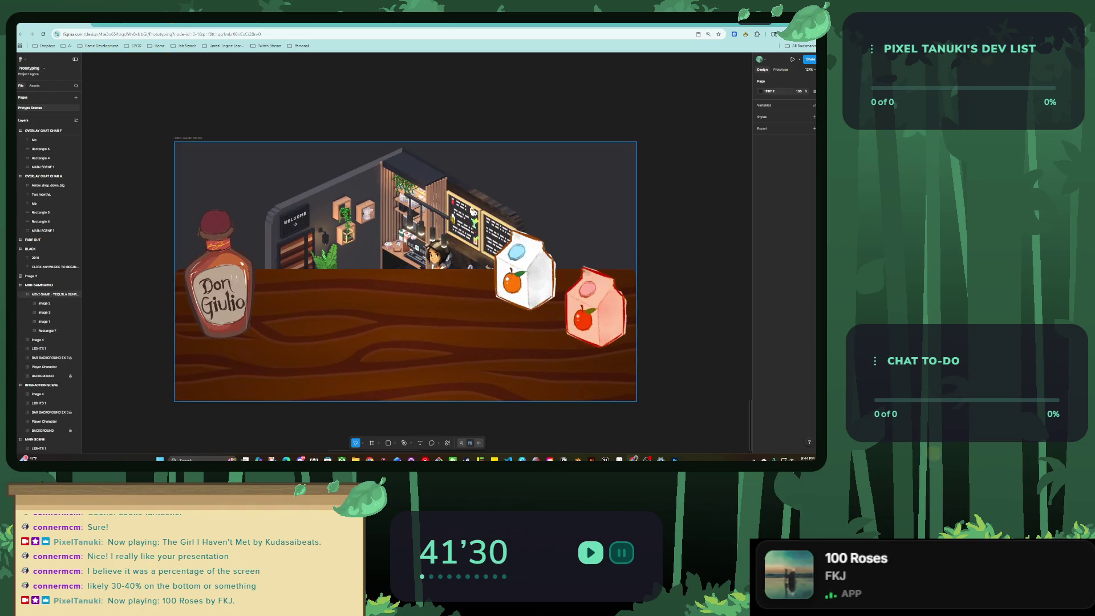
pyautogui.hotkey('ctrl', 'Tab')
pyautogui.hotkey('ctrl', 'l')
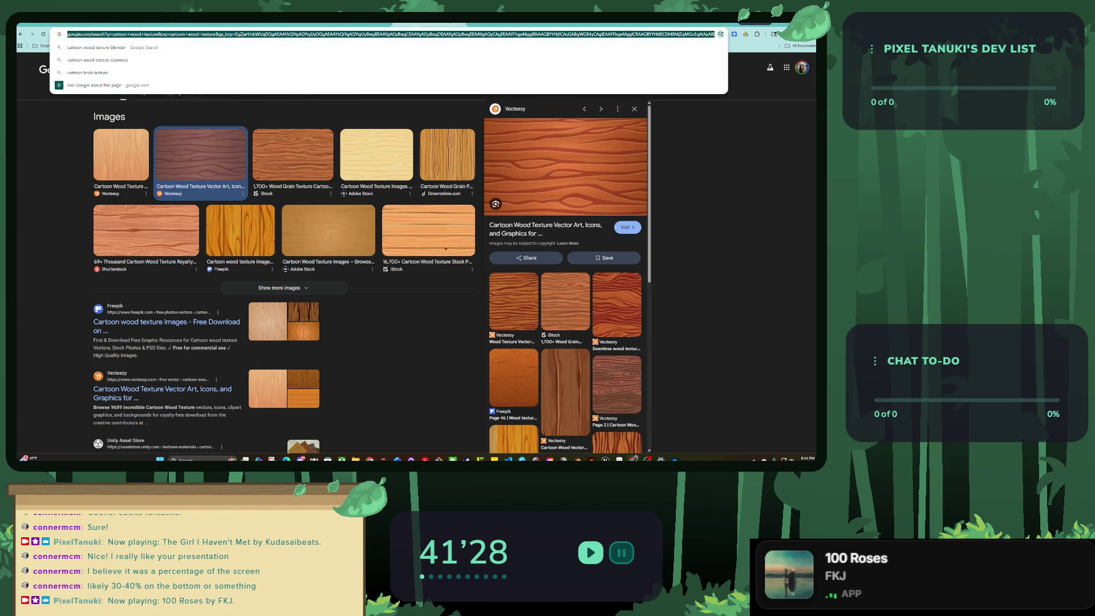
# Search Google Images for an empty cartoon glass PNG and preview a result.
pyautogui.write('cartoon gl')
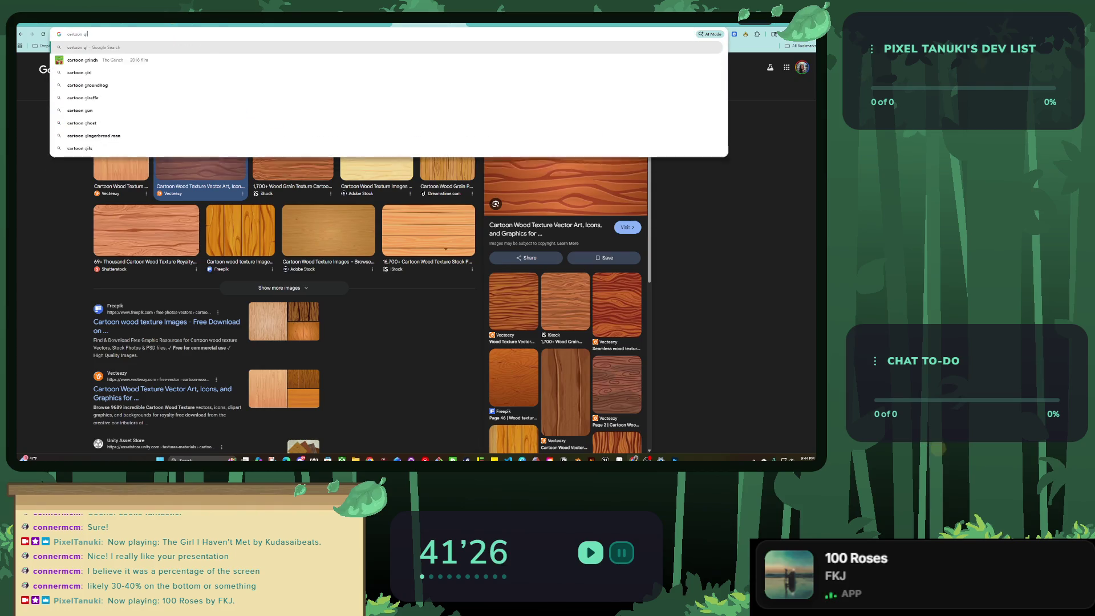
pyautogui.write('ass ater png')
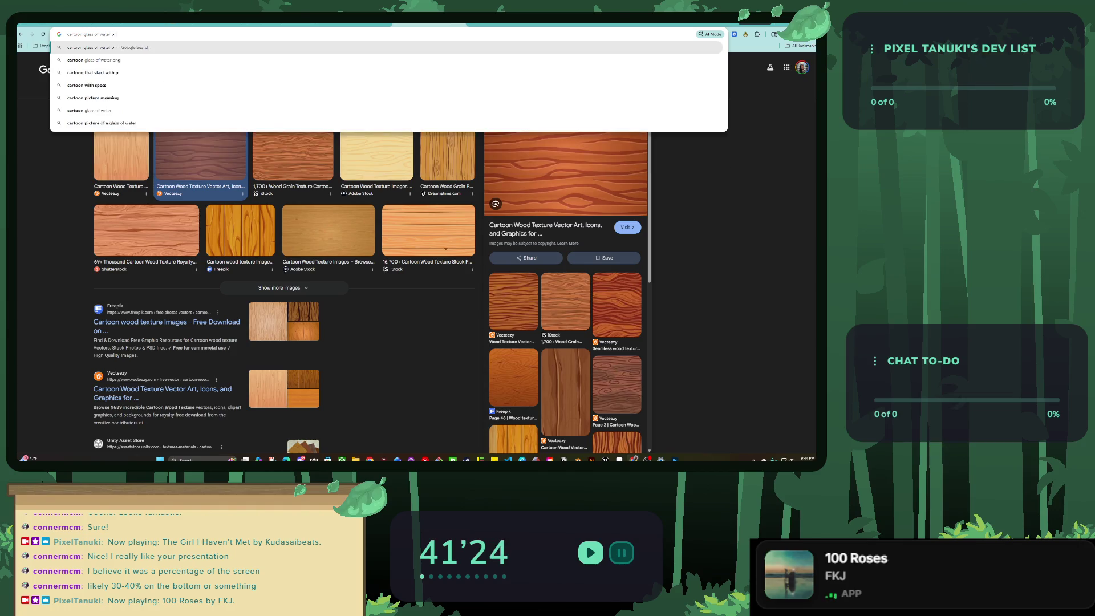
pyautogui.press('Return')
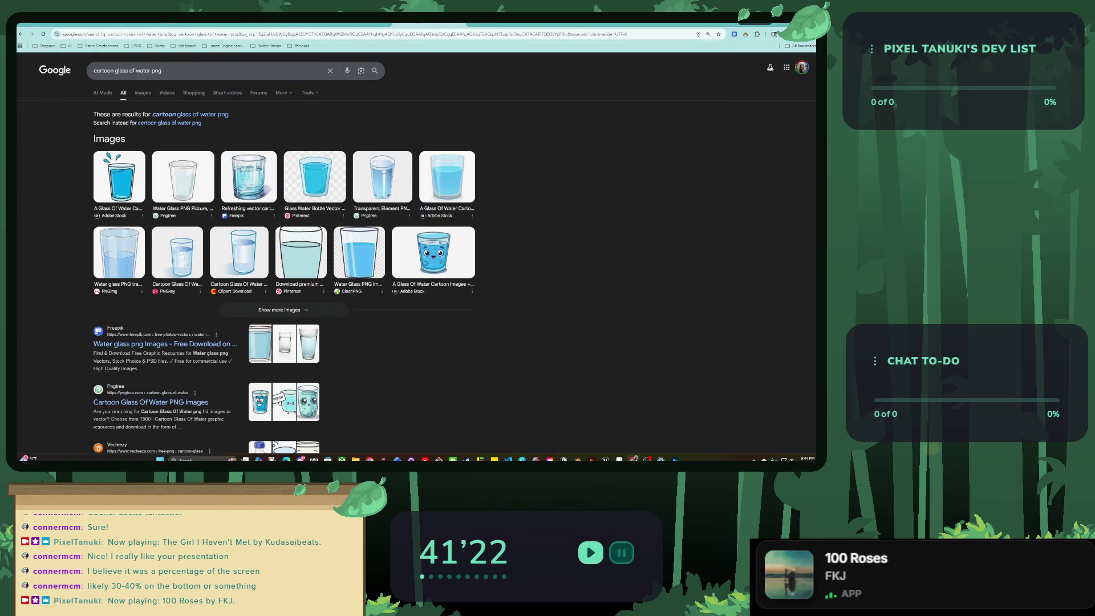
pyautogui.write('empty')
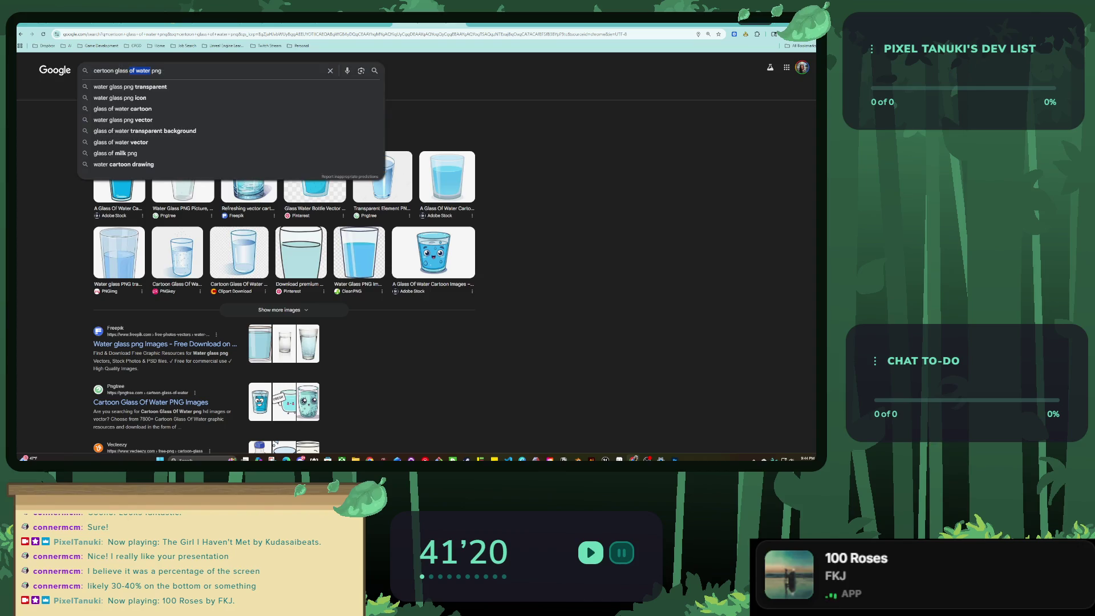
pyautogui.press('Return')
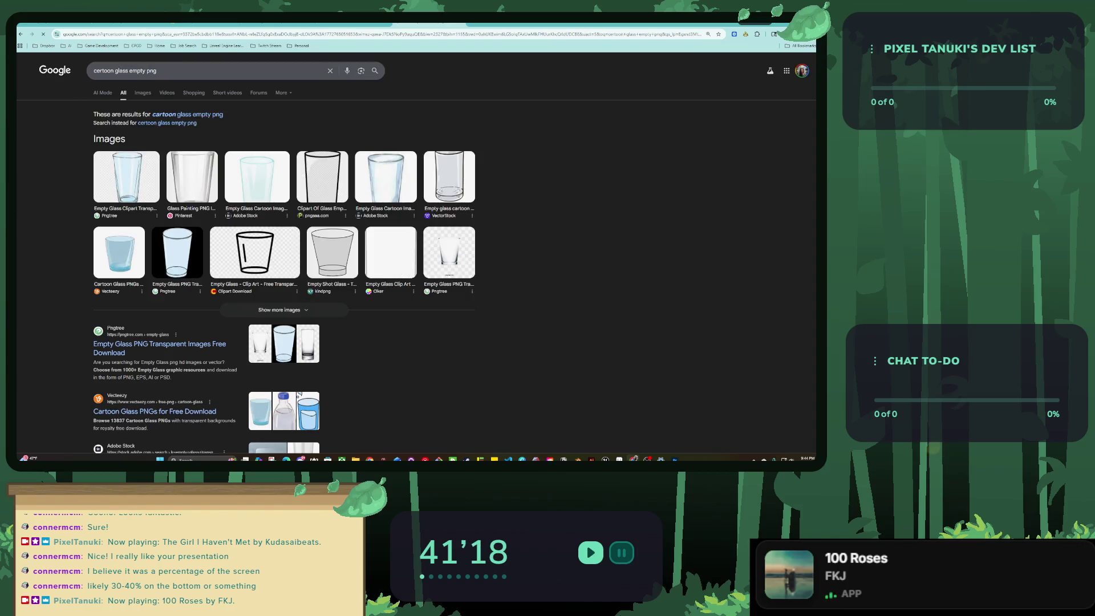
pyautogui.click(192, 177)
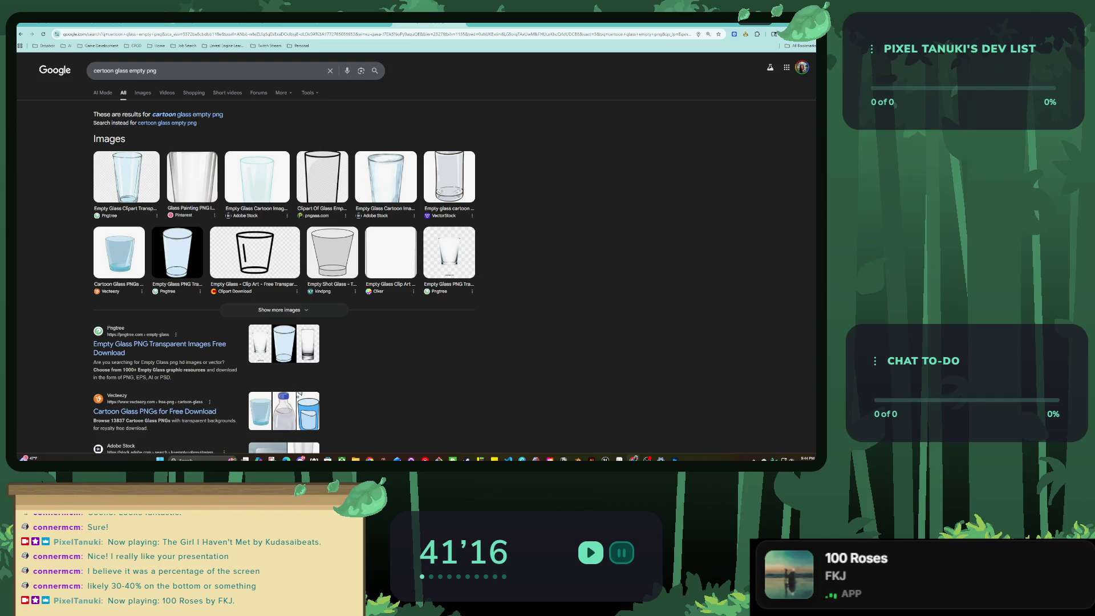
# Search 'tequila sunrise art' and compare cocktail posters against the bar scene.
pyautogui.tripleClick(125, 70)
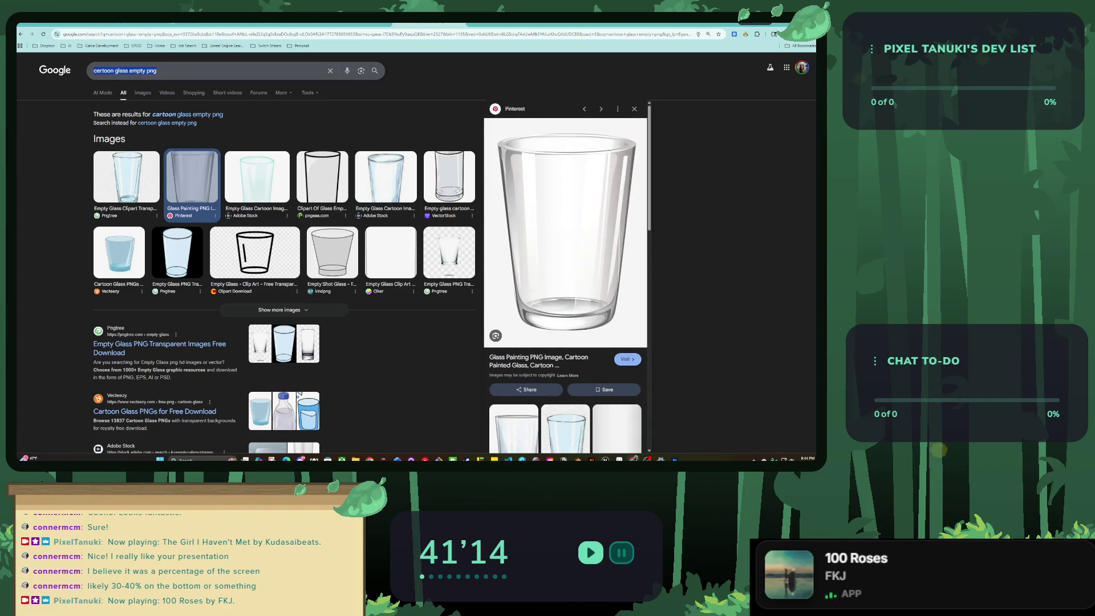
pyautogui.write('tequila sunrise art')
pyautogui.press('Return')
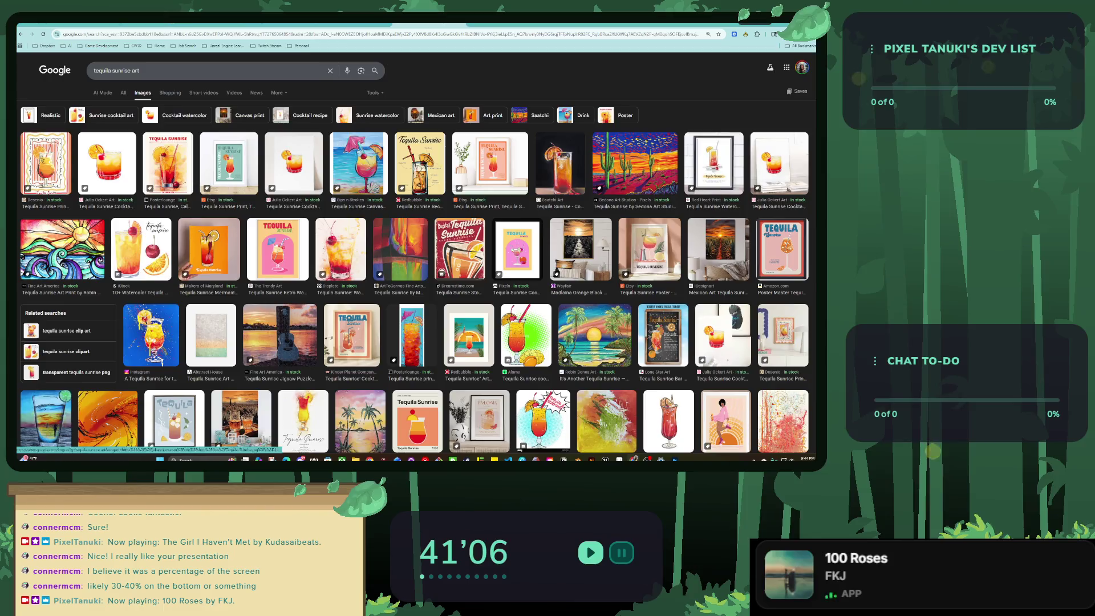
pyautogui.scroll(-2, 151, 311)
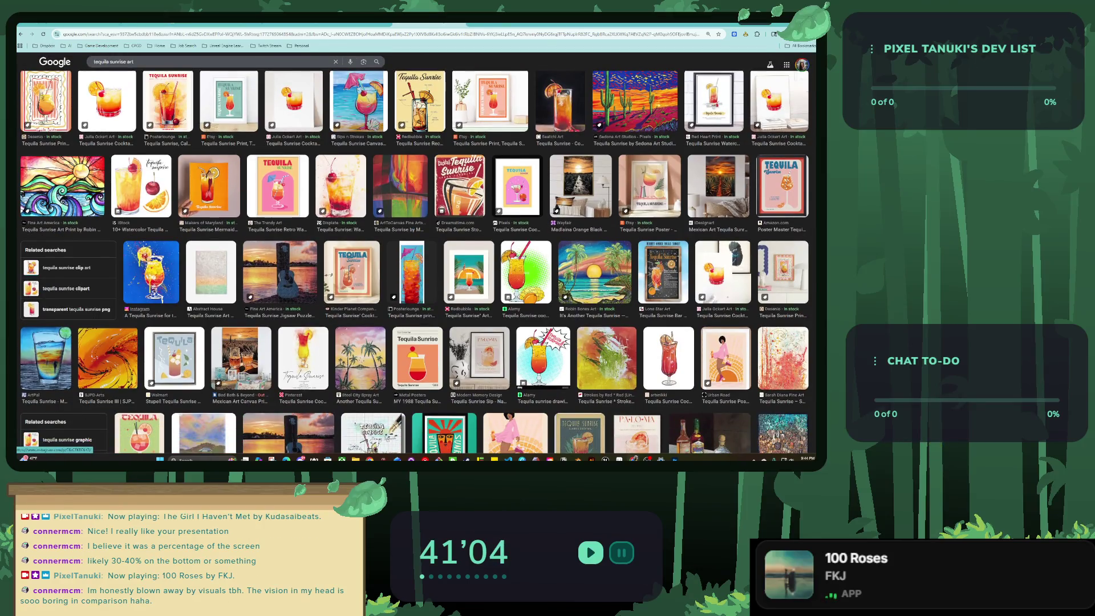
pyautogui.scroll(1, 151, 311)
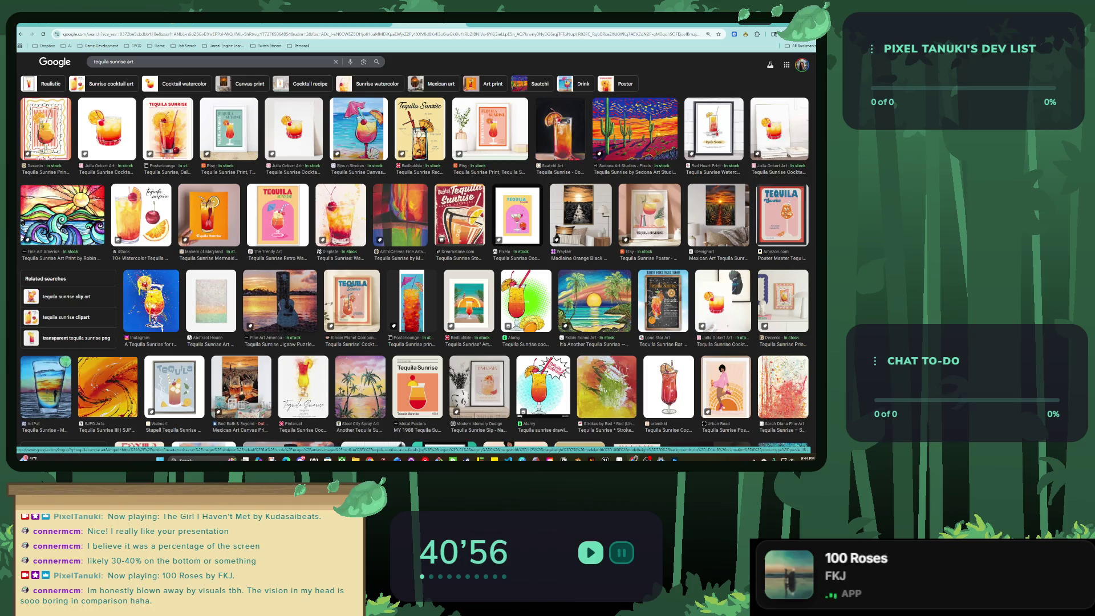
pyautogui.click(560, 128)
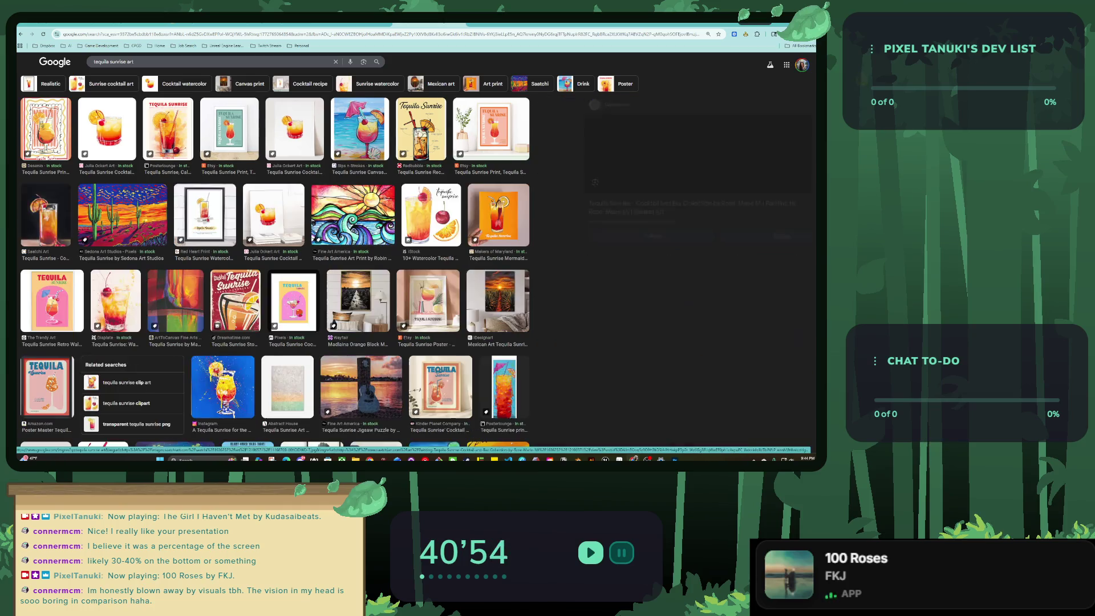
pyautogui.click(295, 128)
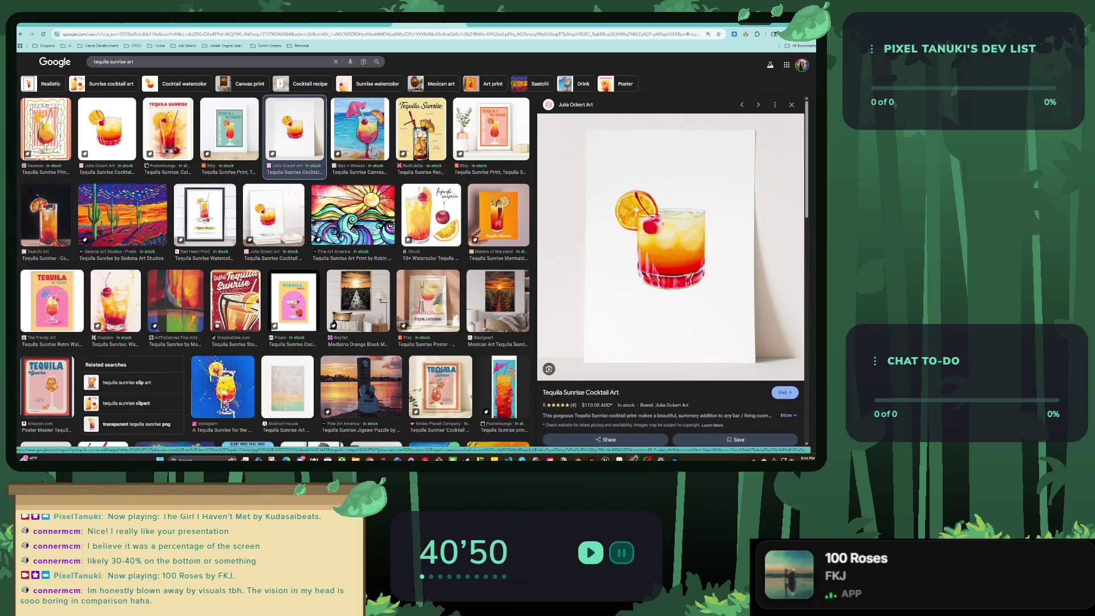
pyautogui.click(107, 128)
pyautogui.click(168, 128)
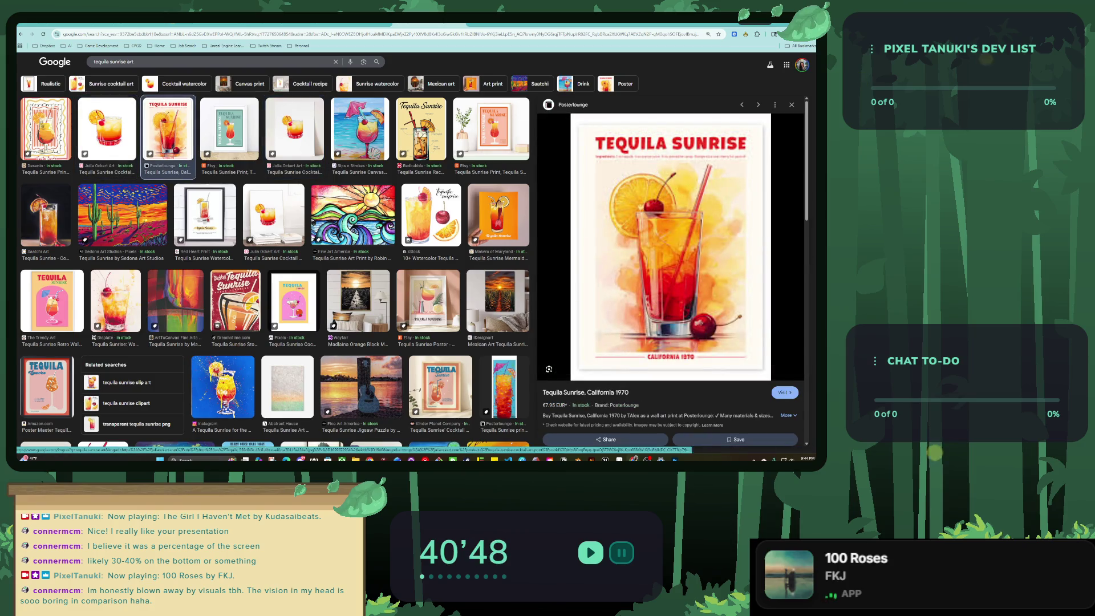
pyautogui.hotkey('ctrl', 'Tab')
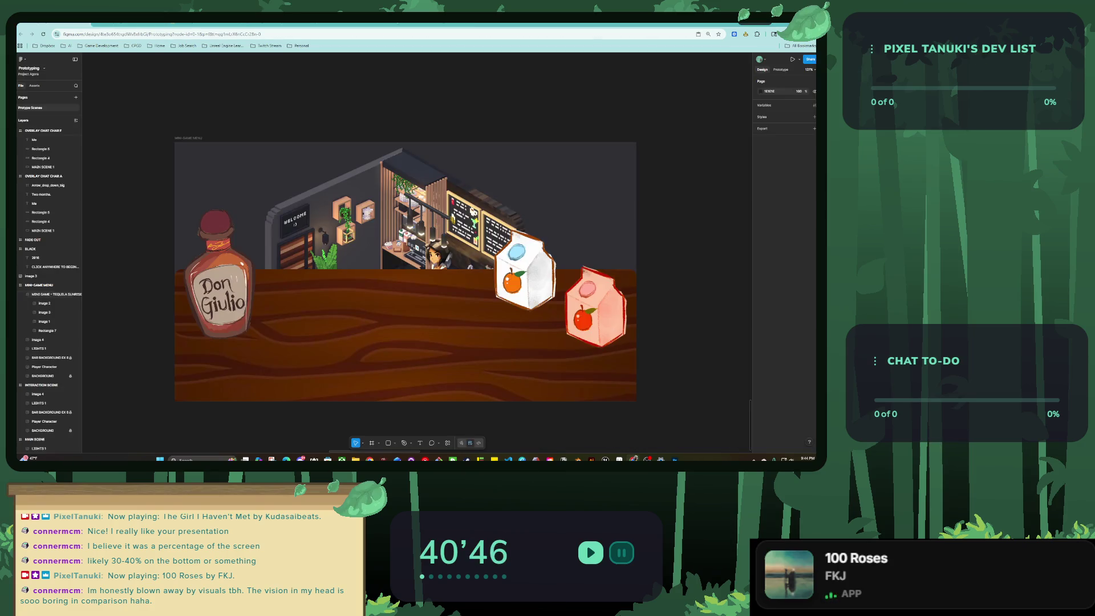
pyautogui.hotkey('ctrl', 'shift', 'Tab')
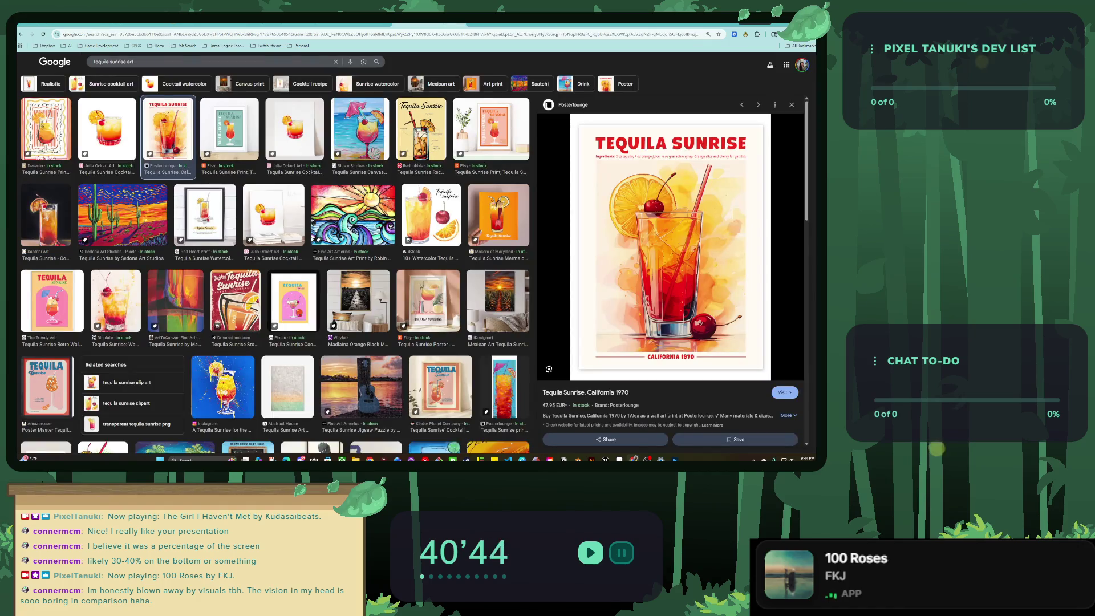
# Copy the illustrated tequila sunrise cocktail print and return to Figma.
pyautogui.scroll(-2, 274, 262)
pyautogui.click(45, 153)
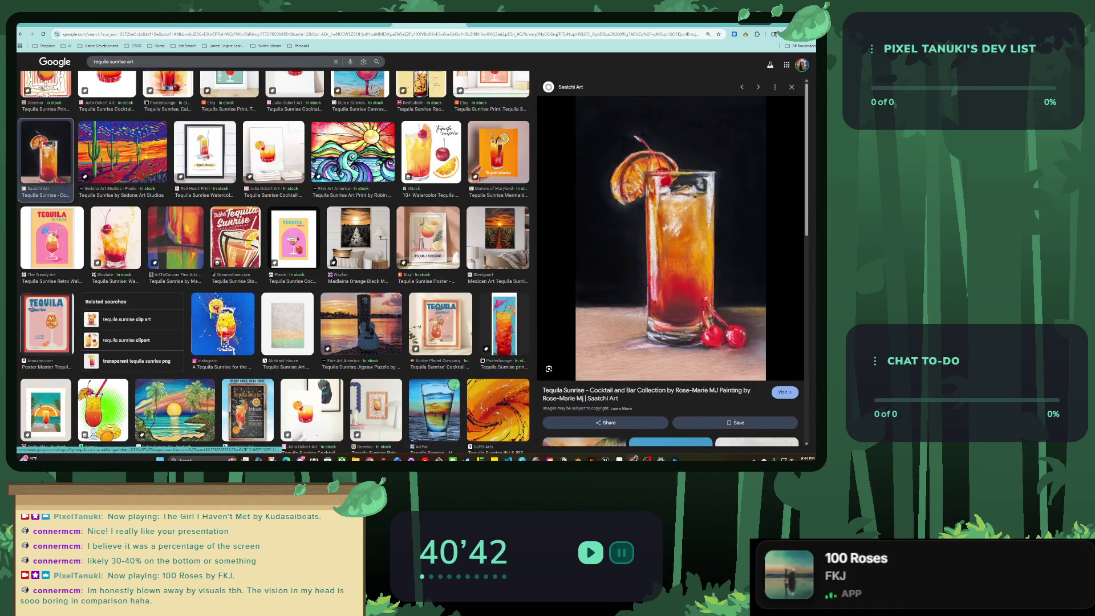
pyautogui.scroll(-5, 274, 262)
pyautogui.scroll(-5, 274, 262)
pyautogui.scroll(-3, 274, 262)
pyautogui.scroll(-5, 273, 262)
pyautogui.scroll(-2, 274, 262)
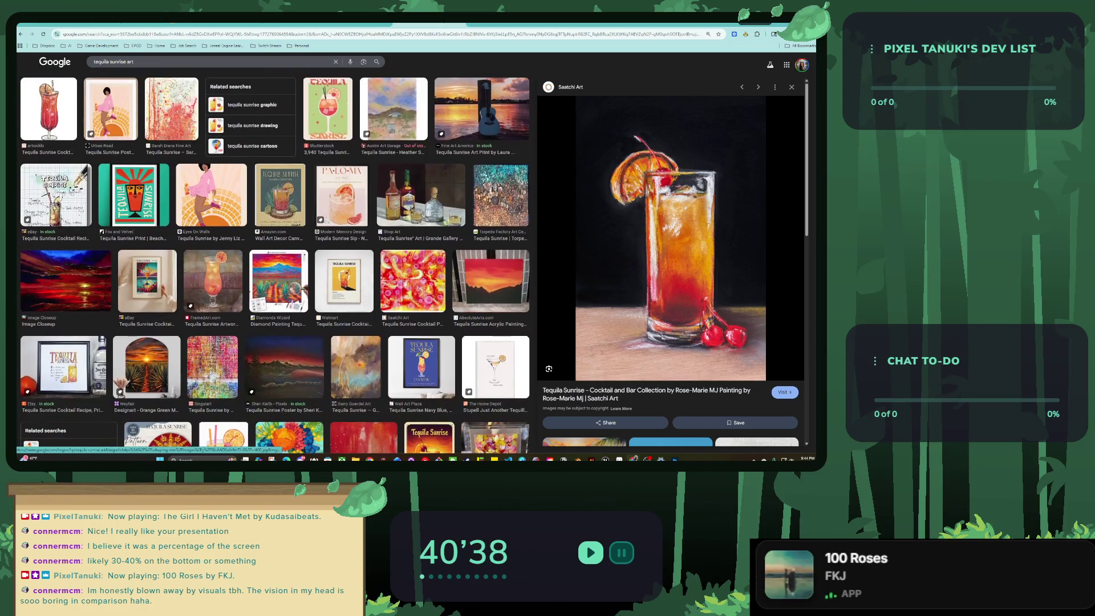
pyautogui.click(49, 111)
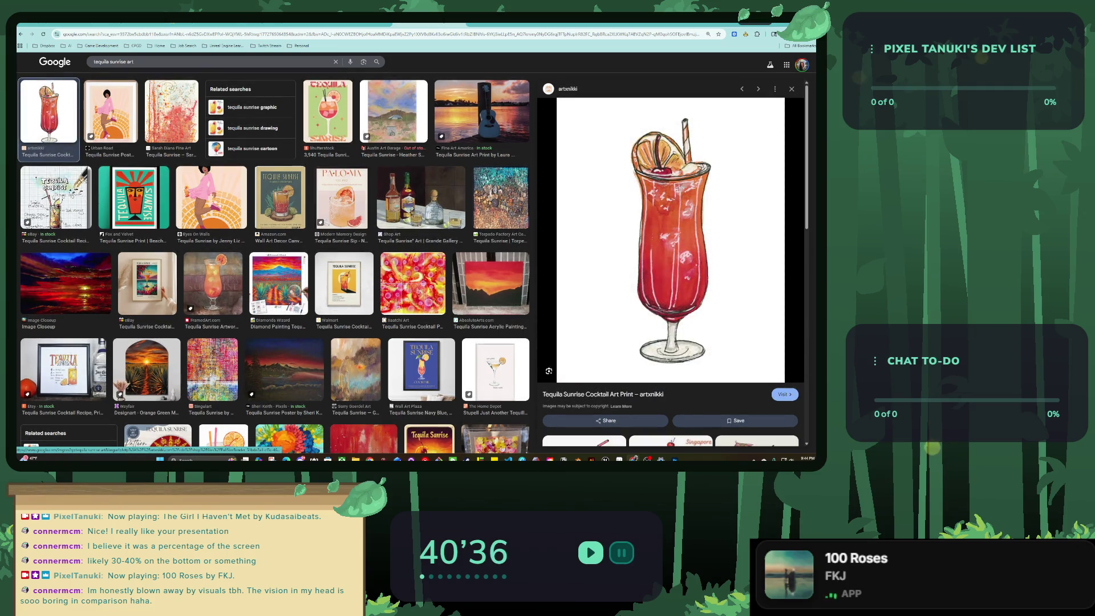
pyautogui.rightClick(662, 238)
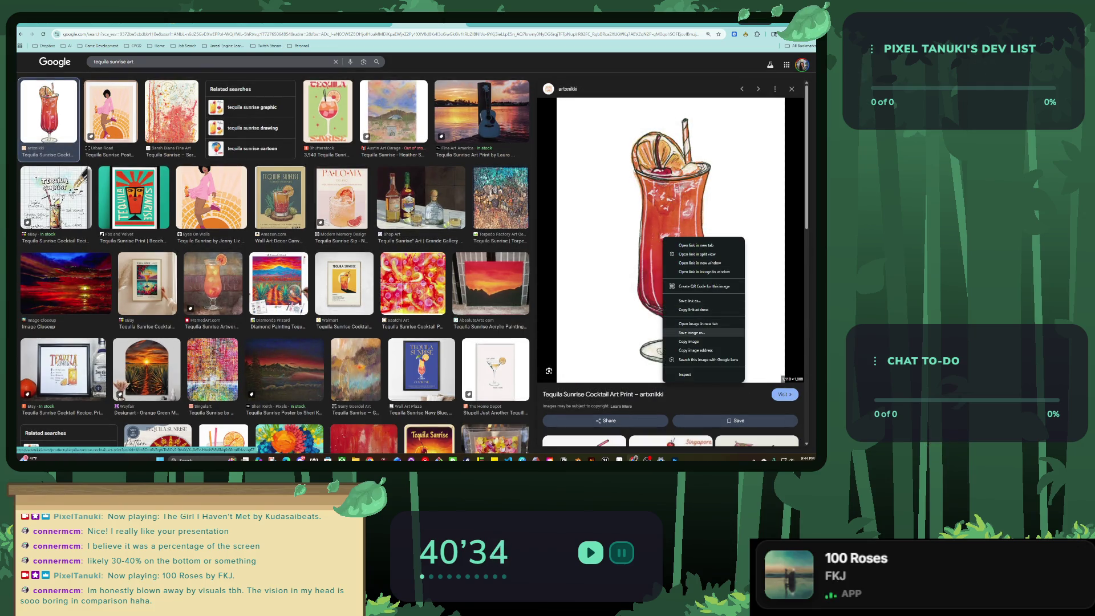
pyautogui.click(684, 336)
pyautogui.hotkey('ctrl', 'Tab')
pyautogui.scroll(-3, 387, 229)
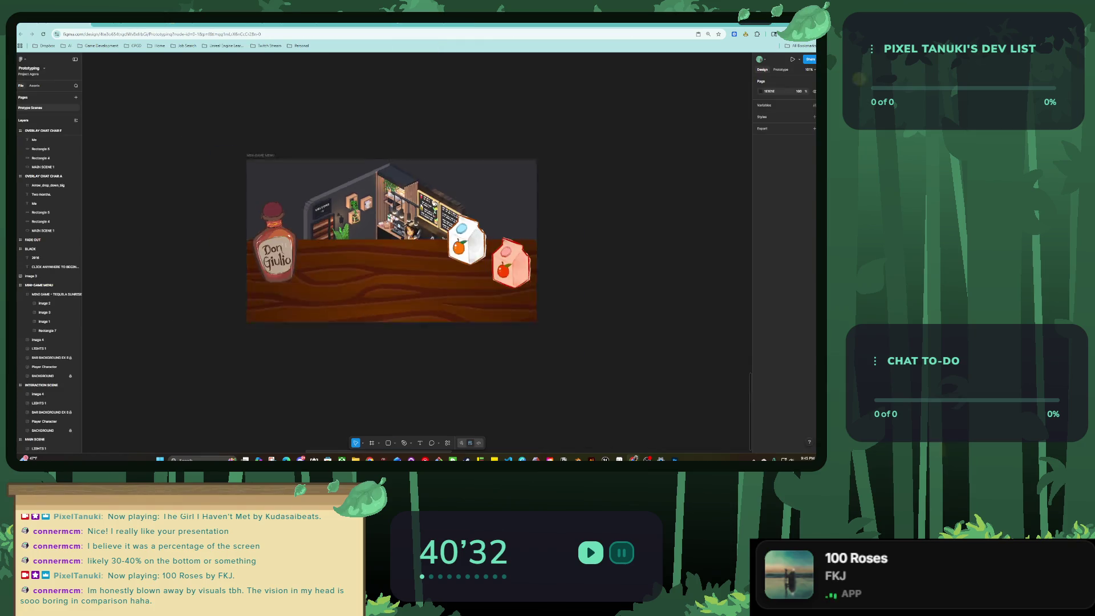
# Paste the tequila sunrise image, shrink it to glass size and place it by the MINI-GAME MENU frame.
pyautogui.scroll(-2, 388, 228)
pyautogui.hotkey('ctrl', 'v')
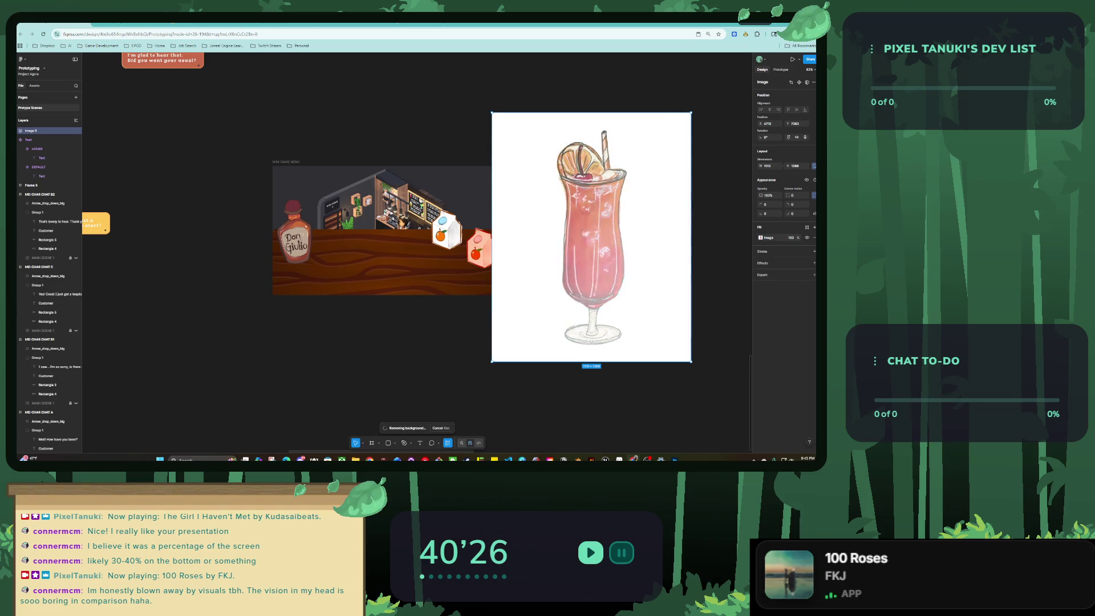
pyautogui.moveTo(691, 113)
pyautogui.mouseDown()
pyautogui.moveTo(542, 299)
pyautogui.moveTo(400, 242)
pyautogui.mouseUp()
pyautogui.hotkey('shift', '2')
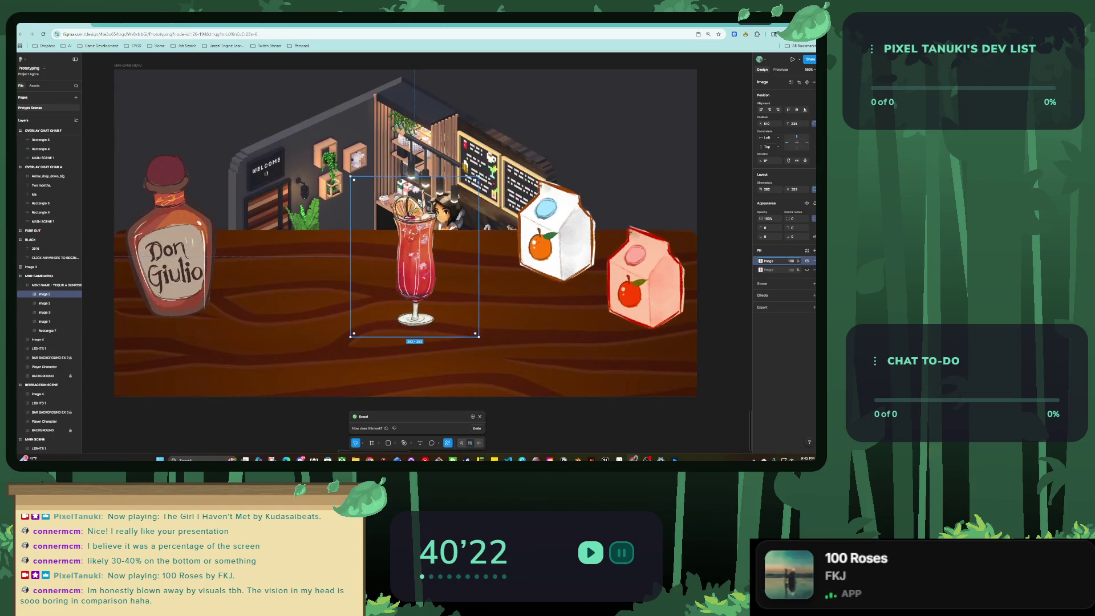
pyautogui.moveTo(410, 296)
pyautogui.mouseDown()
pyautogui.moveTo(386, 296)
pyautogui.moveTo(609, 226)
pyautogui.mouseUp()
pyautogui.keyDown('ctrl'); pyautogui.scroll(-5, 449, 272); pyautogui.keyUp('ctrl')
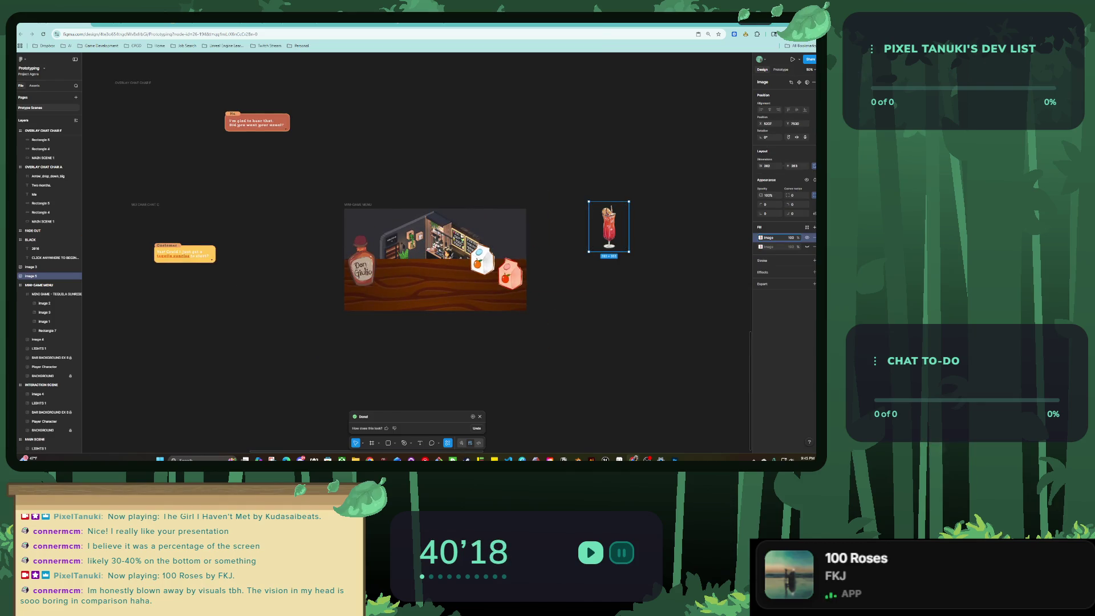
pyautogui.hotkey('ctrl', 'Tab')
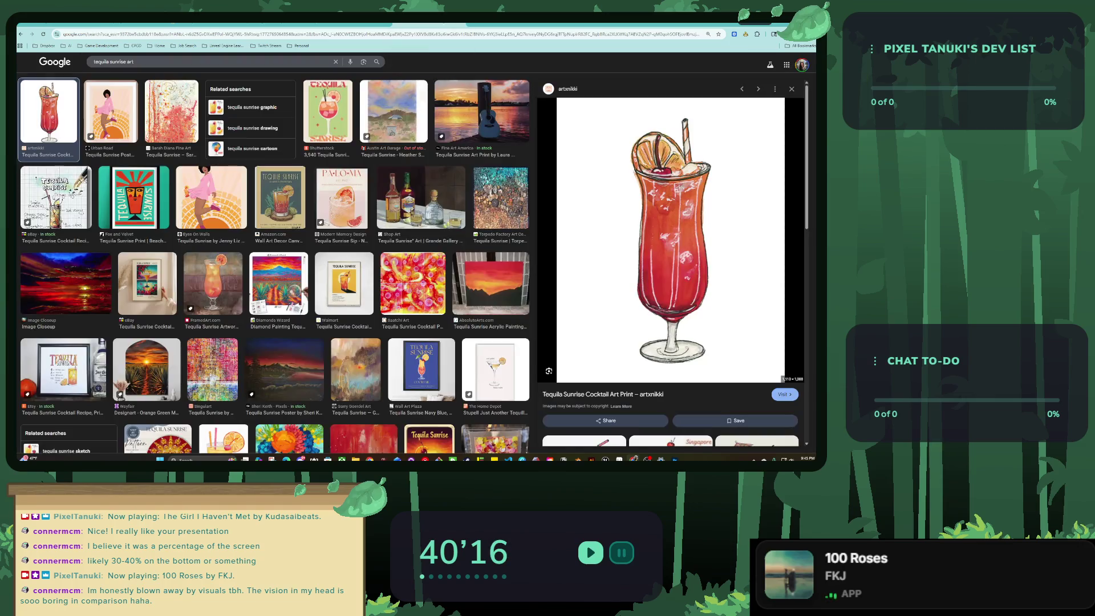
# Replace the Google search with 'cocktail drink' and extend it with 'art'.
pyautogui.hotkey('ctrl', '-')
pyautogui.hotkey('ctrl', '-')
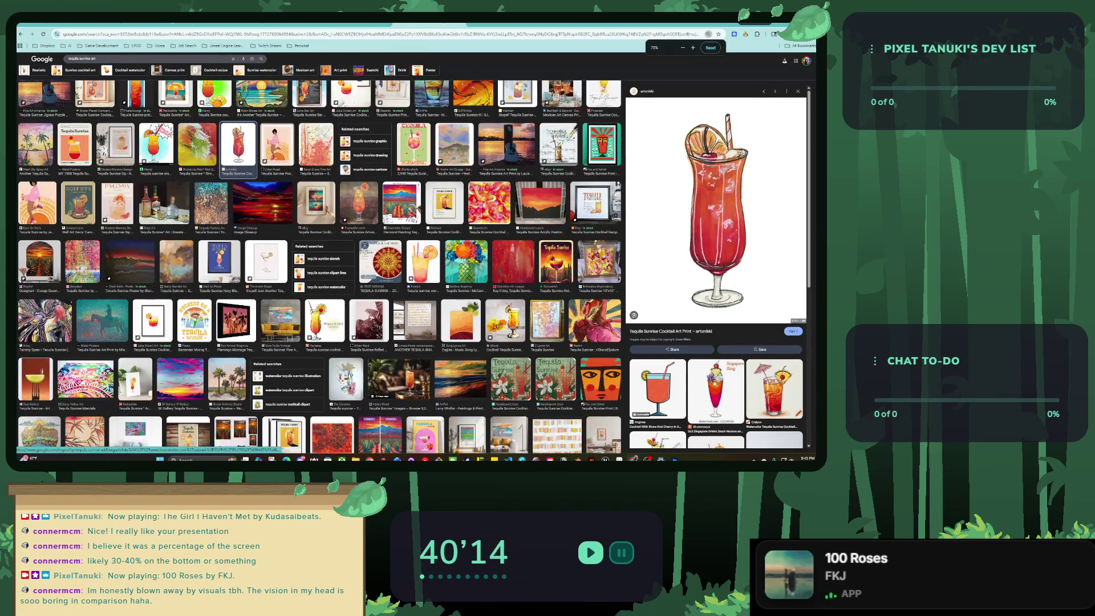
pyautogui.scroll(1, 320, 265)
pyautogui.tripleClick(148, 59)
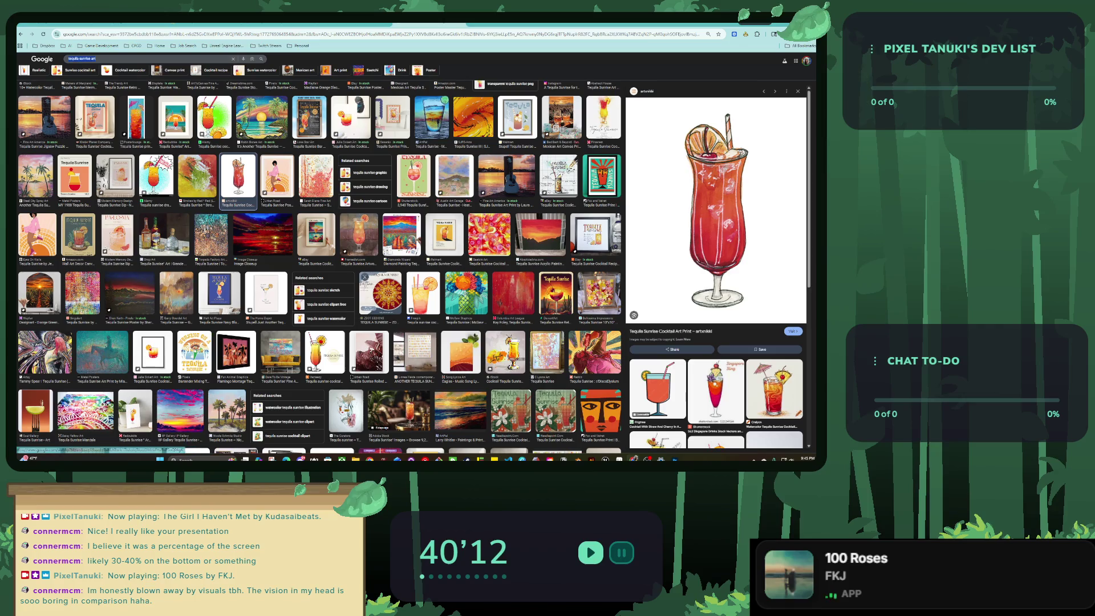
pyautogui.write('cocktail drink')
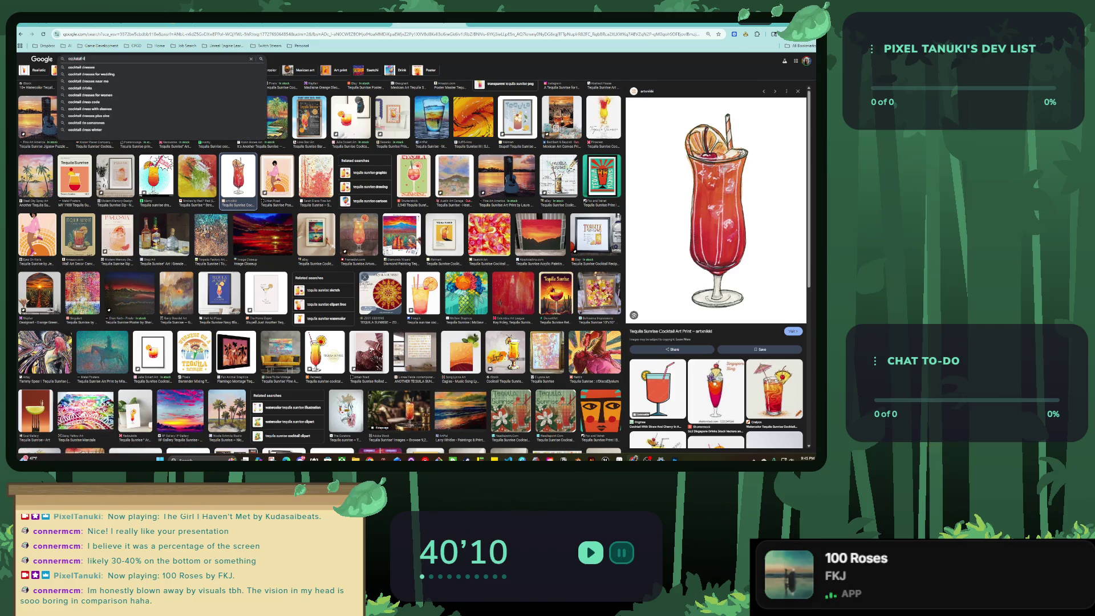
pyautogui.press('Return')
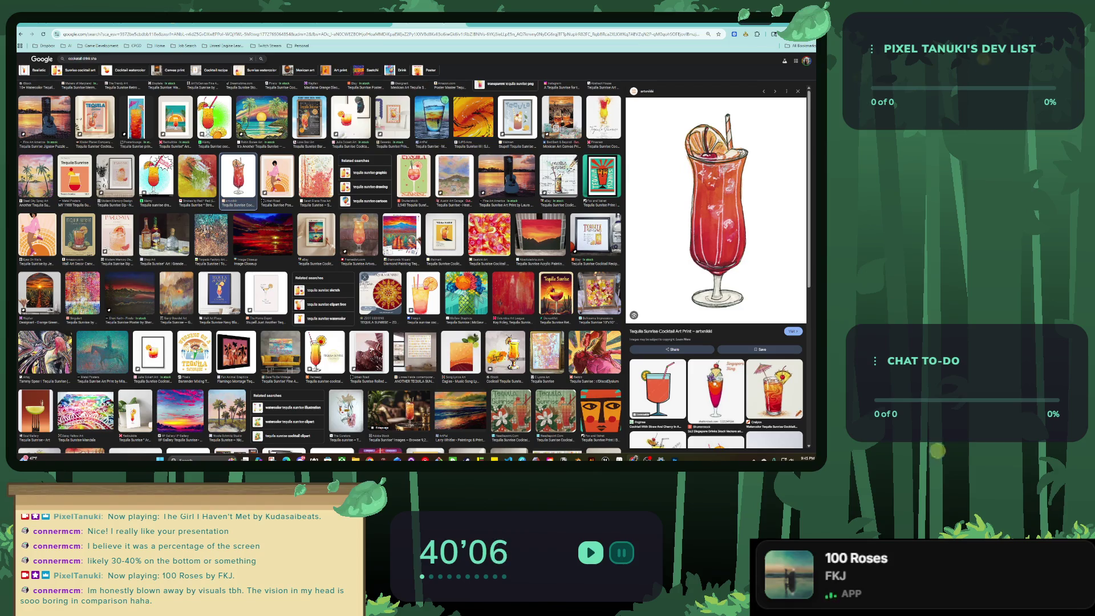
pyautogui.hotkey('ctrl', '0')
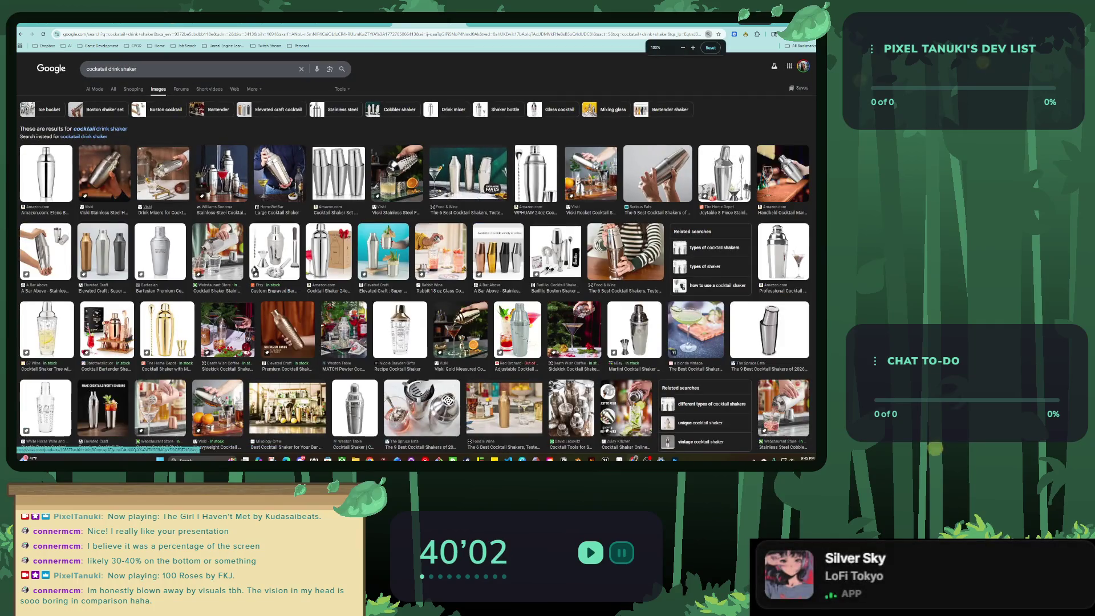
pyautogui.click(137, 69)
pyautogui.write('art')
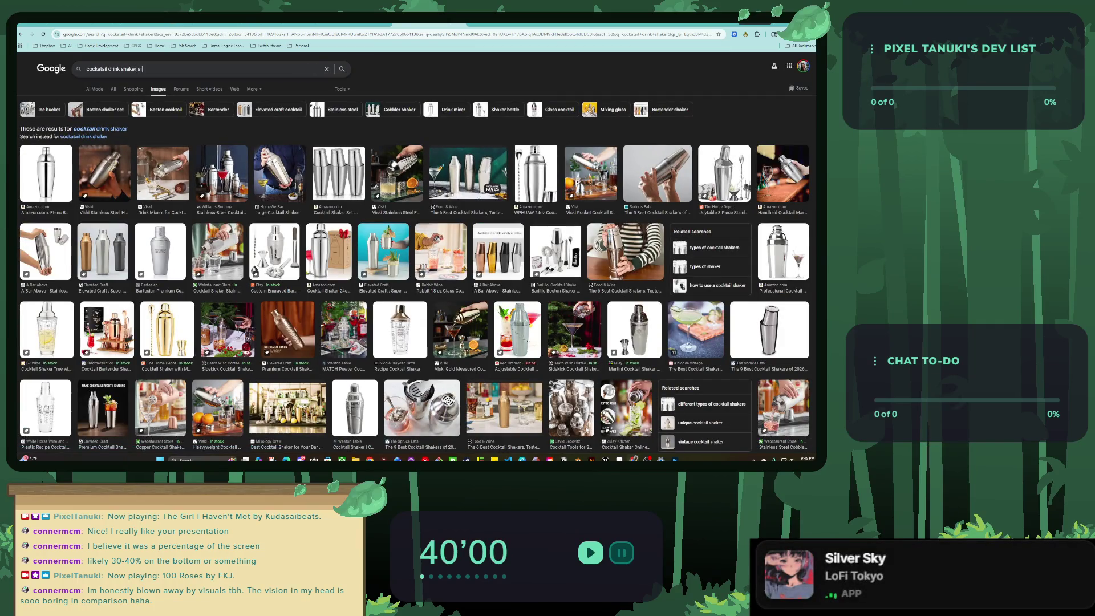
pyautogui.press('Return')
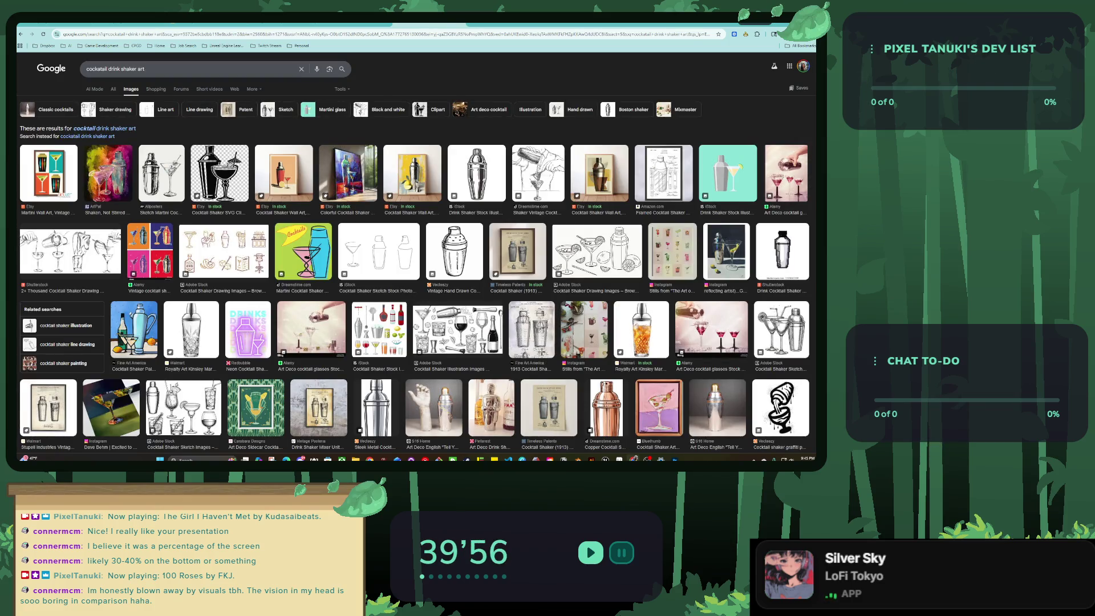
# Browse the results and switch to the related 'cocktail shaker illustration' search.
pyautogui.scroll(-2, 536, 189)
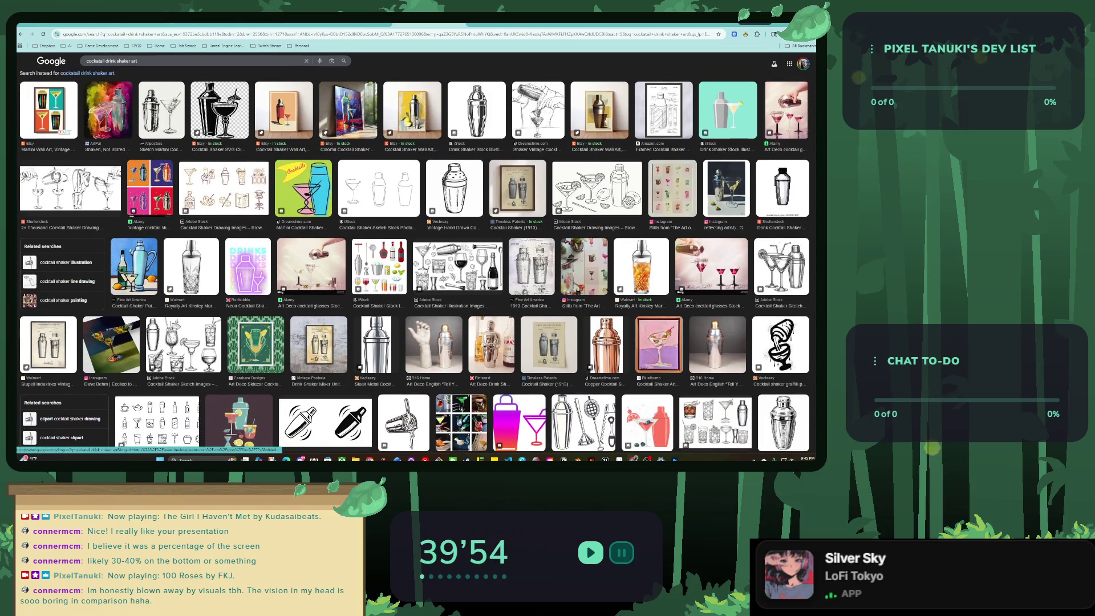
pyautogui.scroll(-2, 530, 188)
pyautogui.scroll(-5, 530, 188)
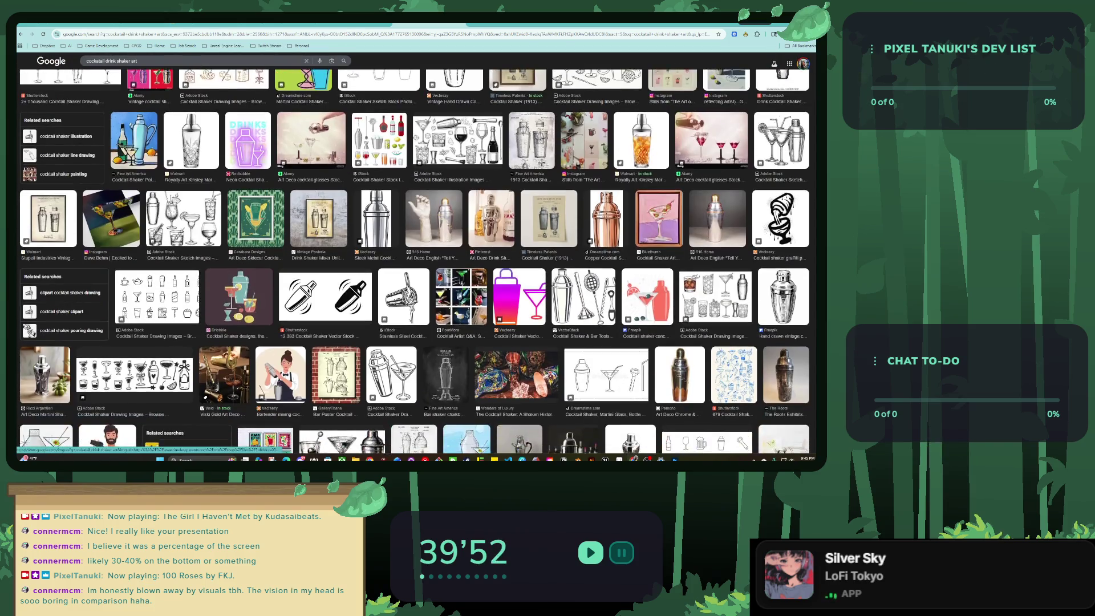
pyautogui.scroll(-1, 414, 262)
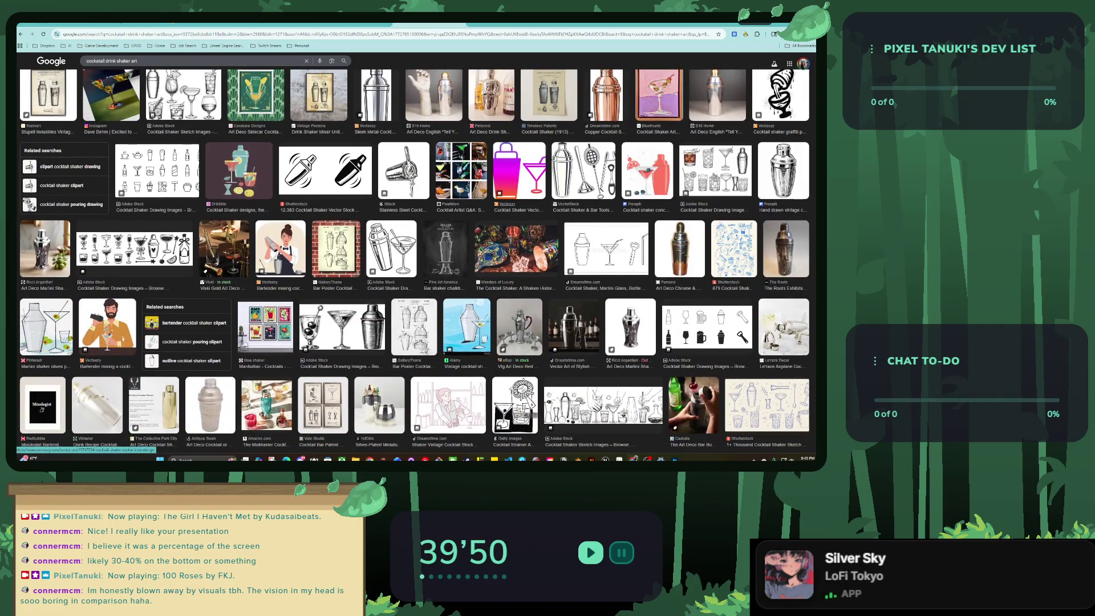
pyautogui.scroll(-3, 414, 262)
pyautogui.scroll(-3, 414, 262)
pyautogui.scroll(-1, 414, 263)
pyautogui.scroll(-2, 413, 263)
pyautogui.scroll(-1, 414, 263)
pyautogui.scroll(-2, 413, 262)
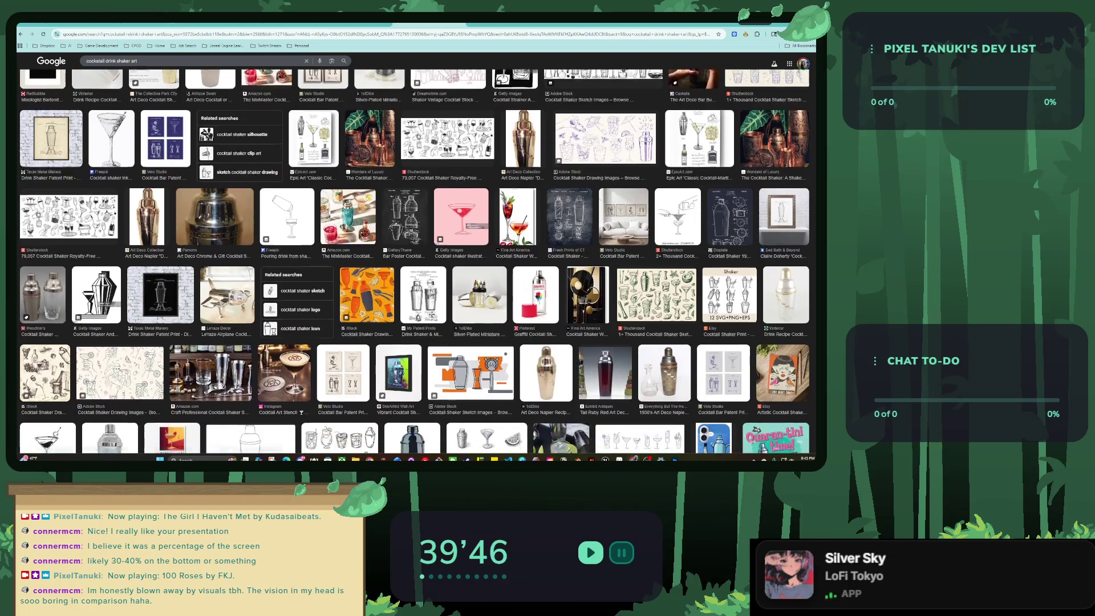
pyautogui.scroll(-3, 414, 262)
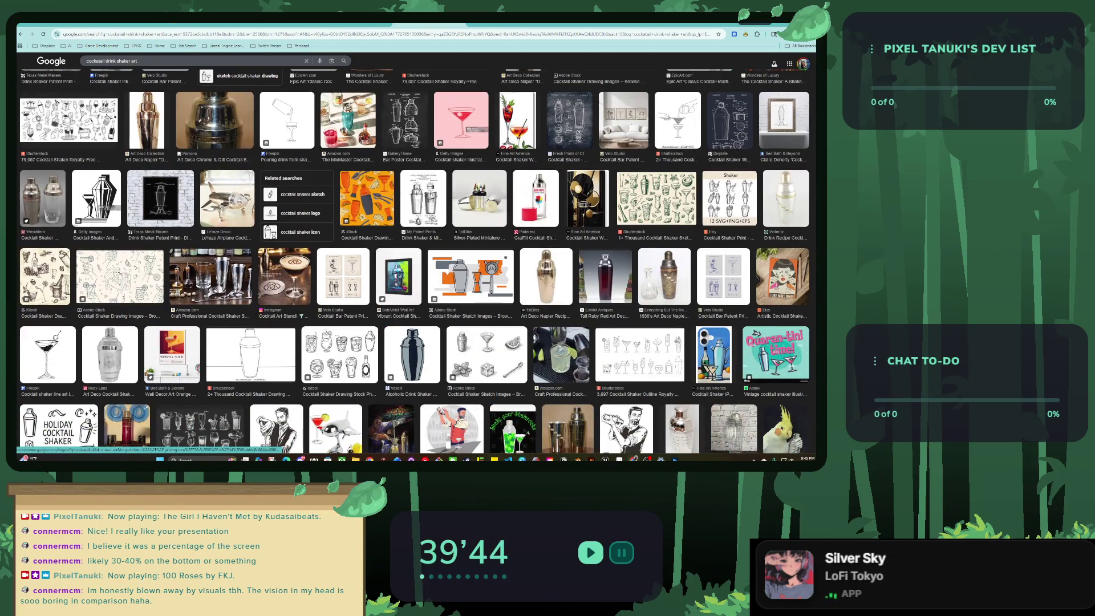
pyautogui.scroll(-2, 414, 263)
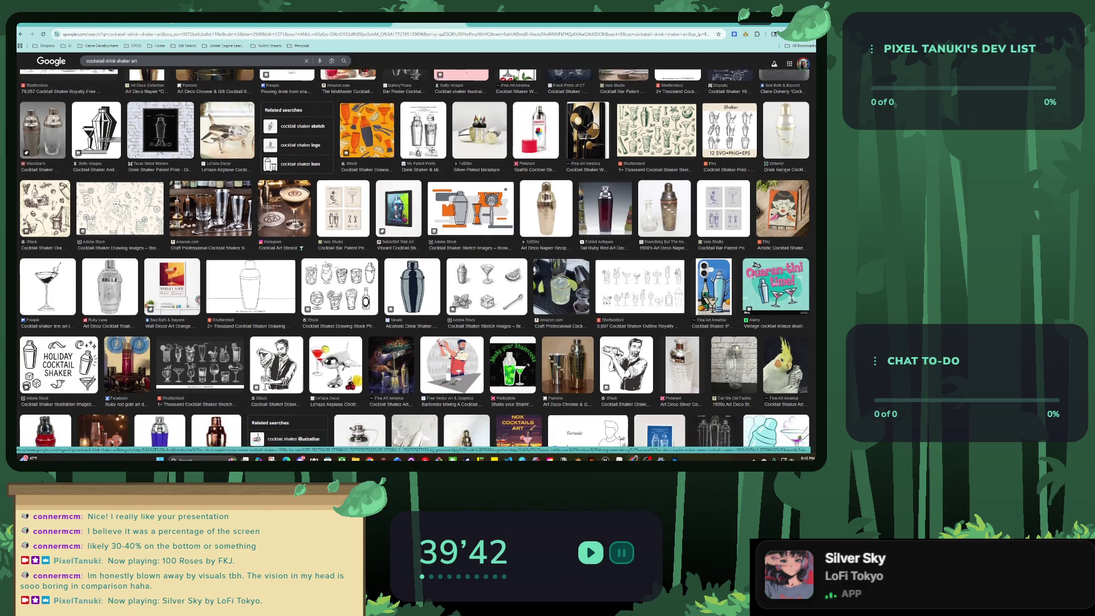
pyautogui.scroll(-2, 414, 263)
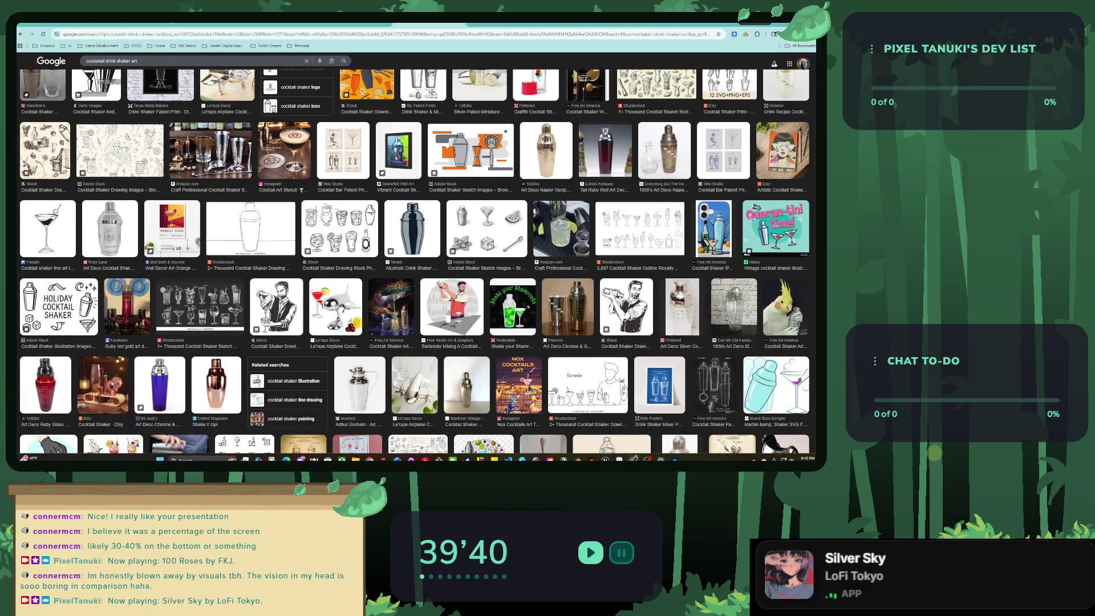
pyautogui.scroll(-4, 722, 422)
pyautogui.scroll(-3, 721, 422)
pyautogui.scroll(-2, 721, 422)
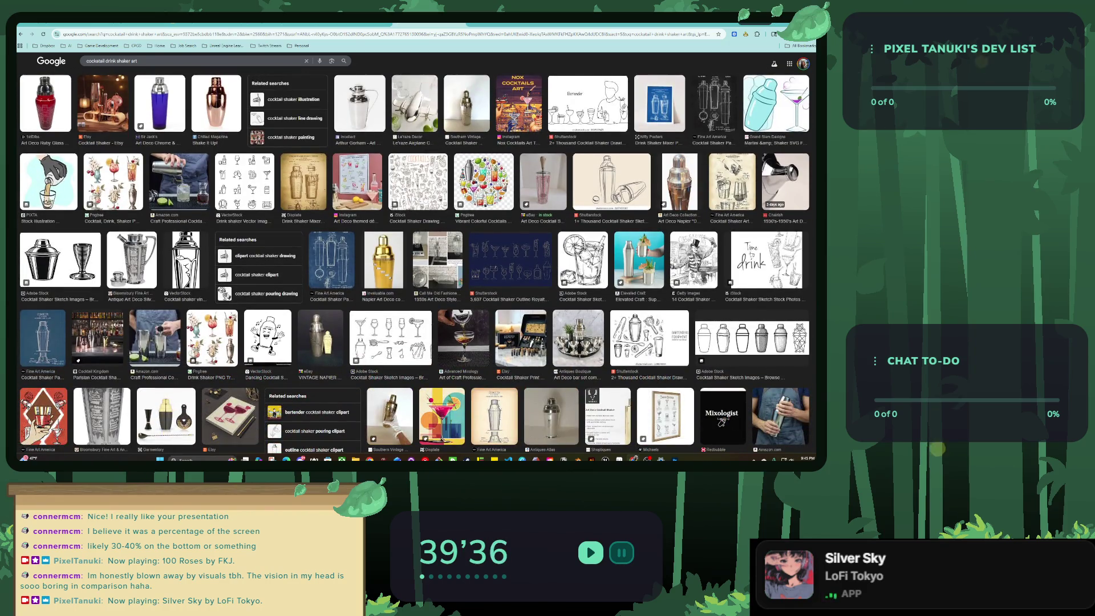
pyautogui.scroll(-3, 414, 263)
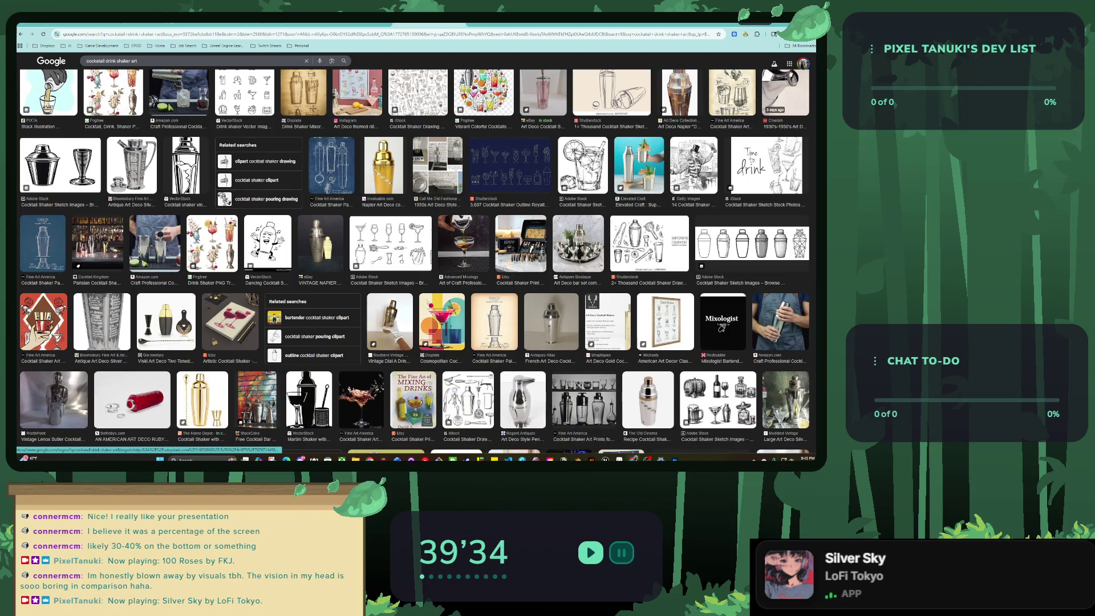
pyautogui.scroll(-4, 414, 262)
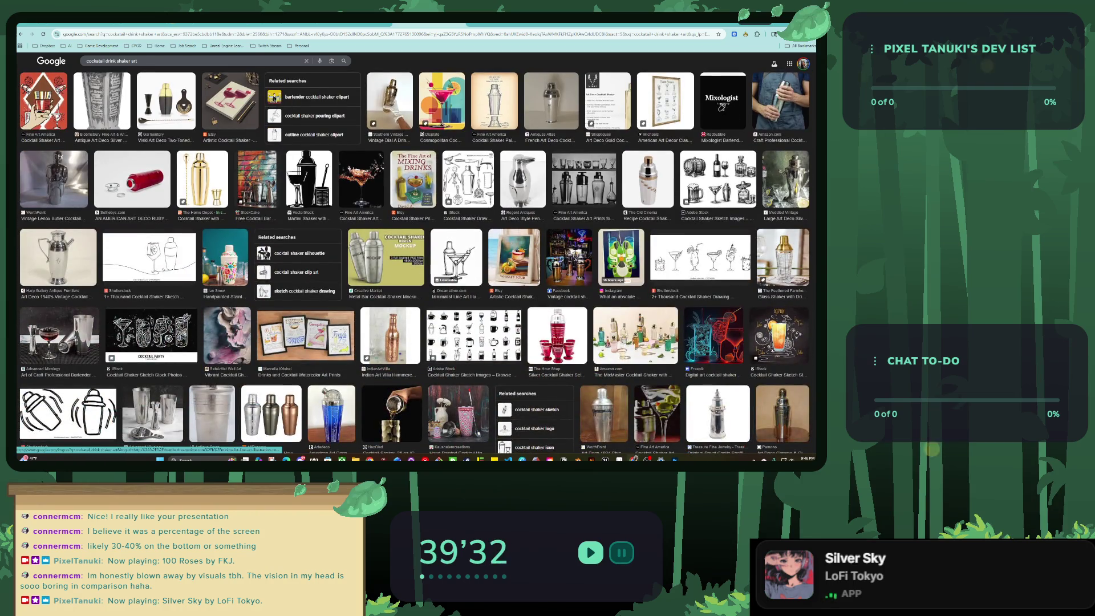
pyautogui.scroll(-3, 796, 303)
pyautogui.scroll(-2, 797, 302)
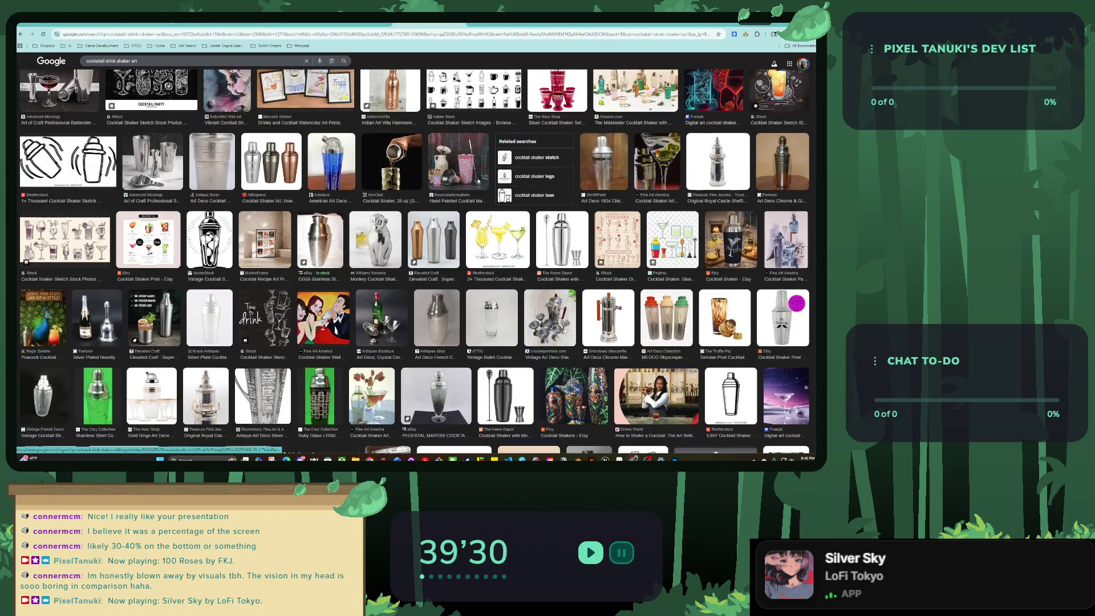
pyautogui.scroll(-3, 414, 262)
pyautogui.scroll(5, 414, 262)
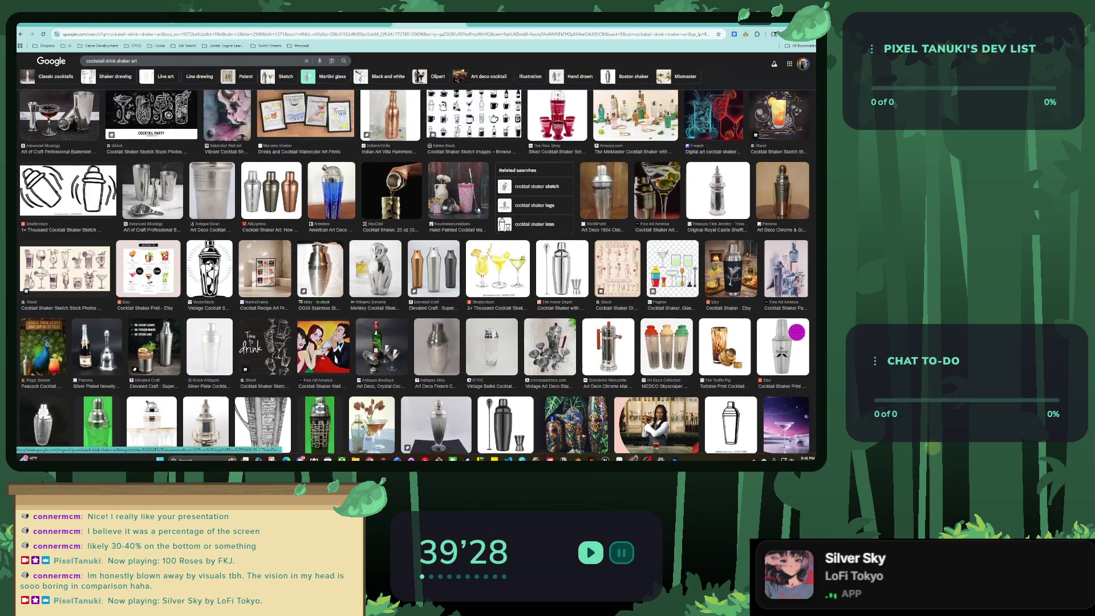
pyautogui.scroll(-3, 416, 262)
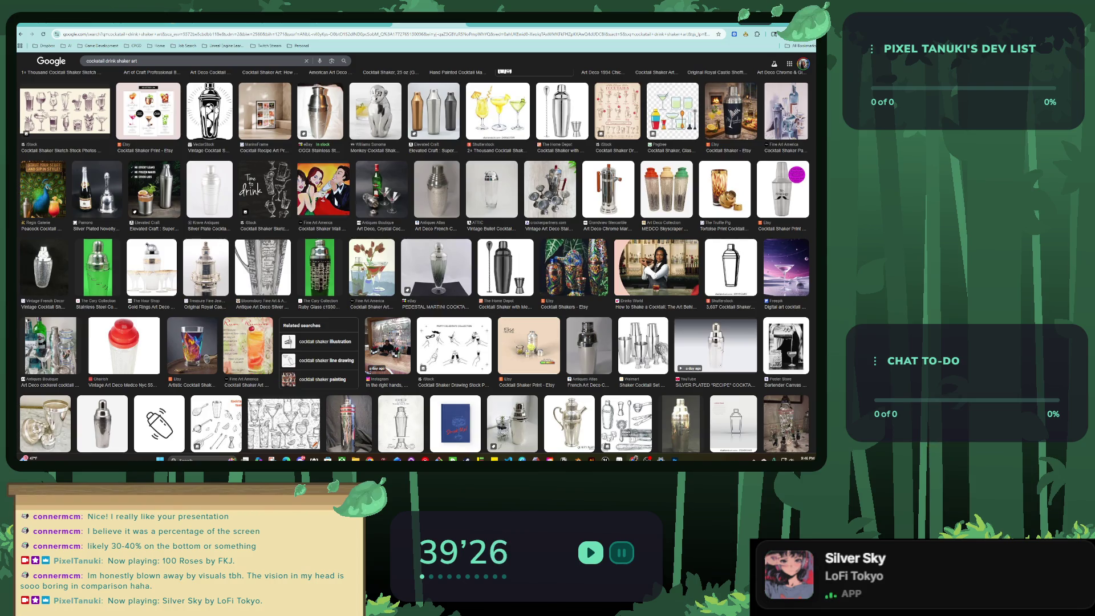
pyautogui.click(325, 341)
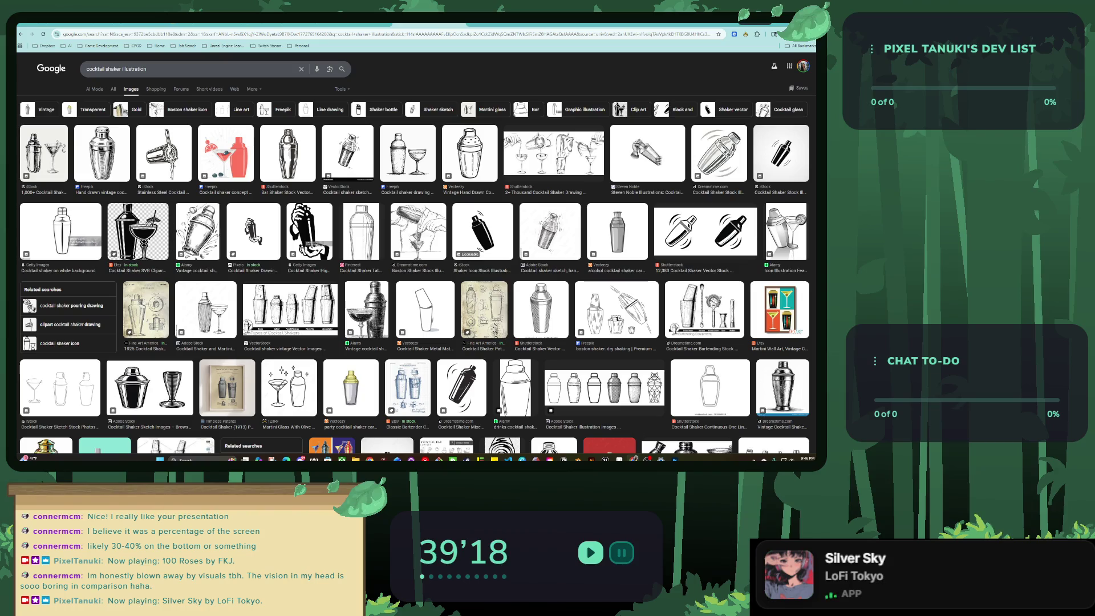
# Preview the red, yellow and grey silver cocktail shaker results.
pyautogui.scroll(-2, 484, 250)
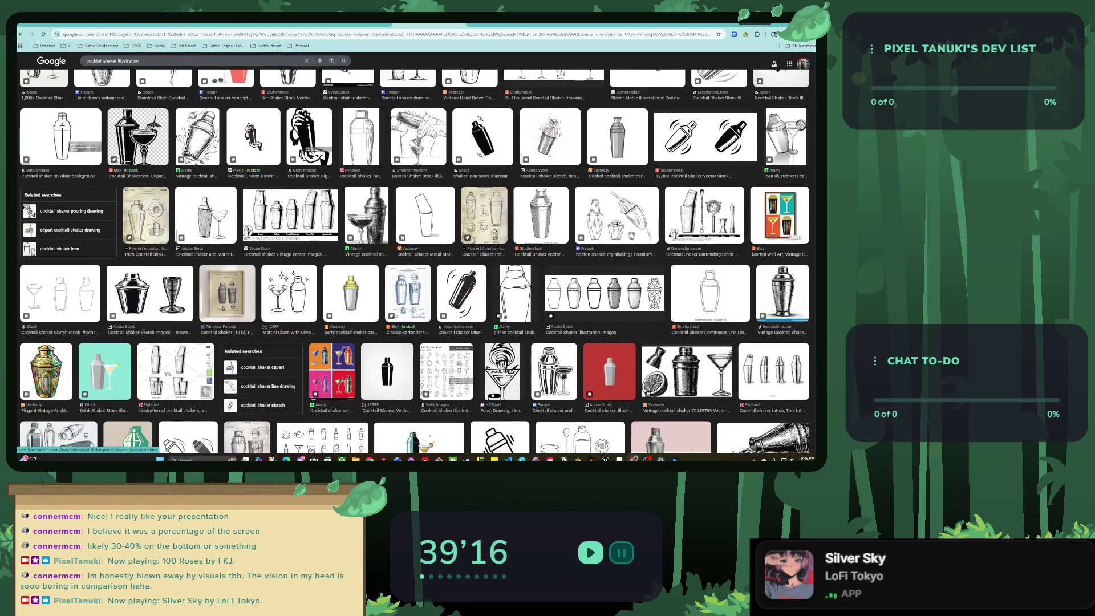
pyautogui.click(609, 371)
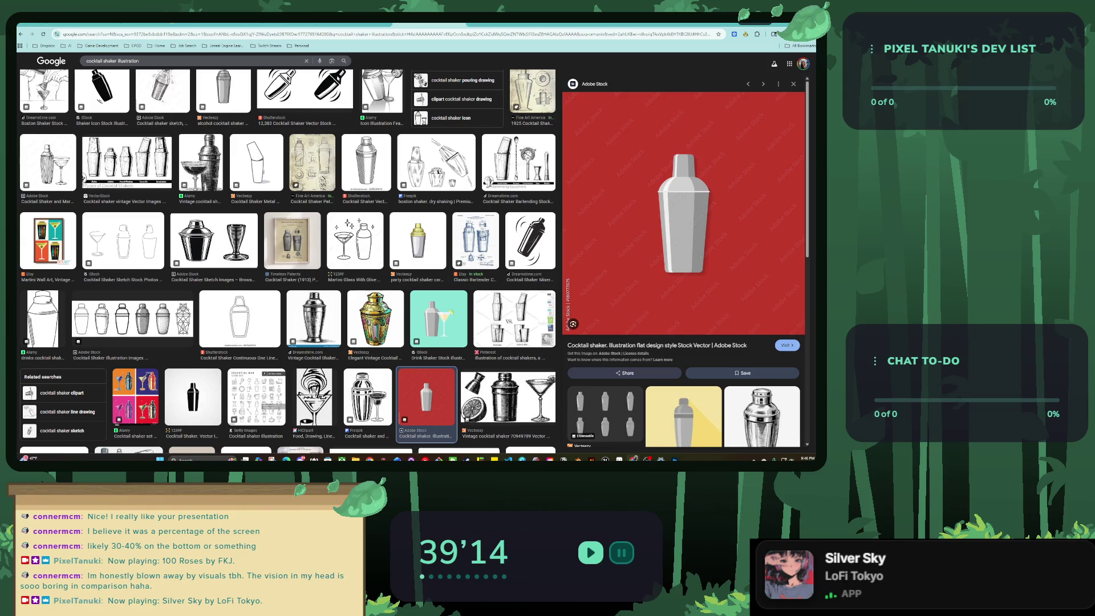
pyautogui.click(683, 416)
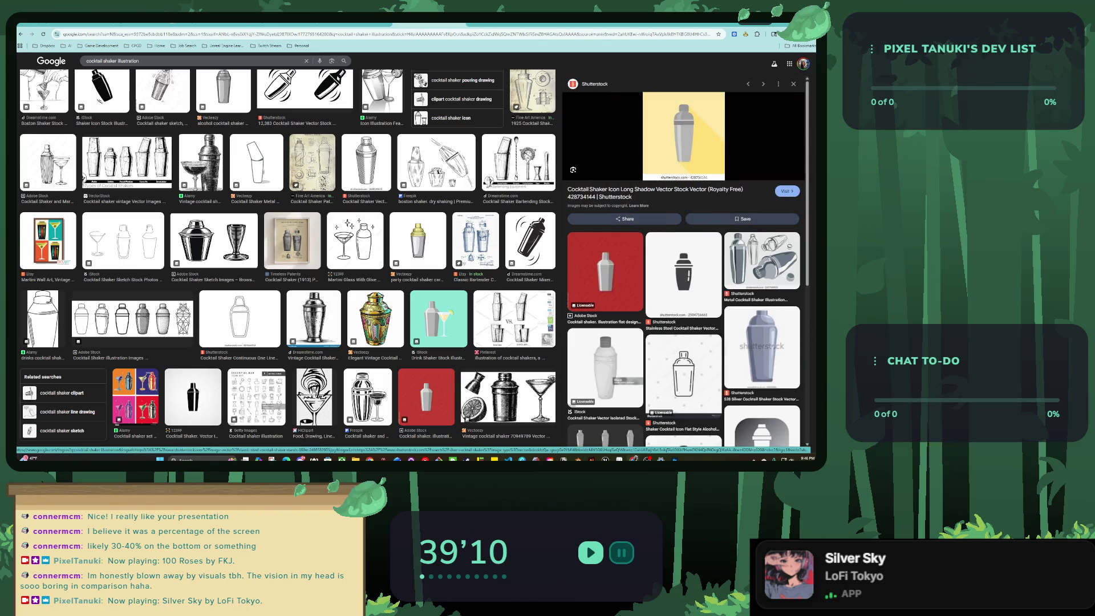
pyautogui.click(762, 348)
pyautogui.scroll(-2, 684, 262)
pyautogui.scroll(-2, 684, 262)
pyautogui.scroll(-2, 685, 262)
pyautogui.scroll(-1, 684, 263)
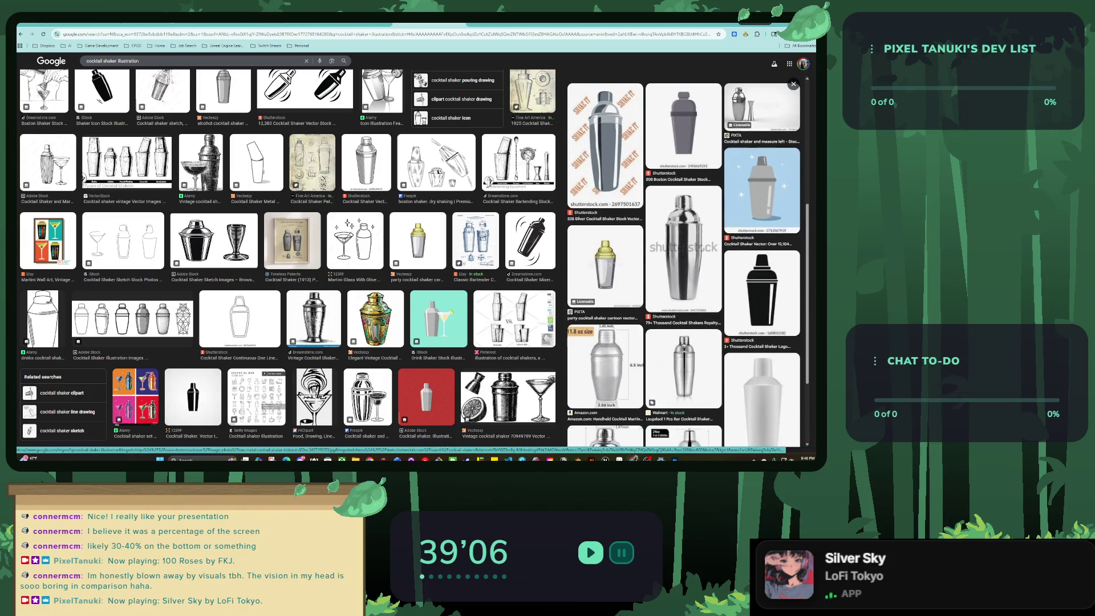
pyautogui.scroll(-2, 685, 262)
pyautogui.scroll(2, 684, 262)
pyautogui.scroll(2, 684, 262)
pyautogui.scroll(3, 684, 262)
pyautogui.scroll(2, 684, 263)
pyautogui.scroll(1, 684, 285)
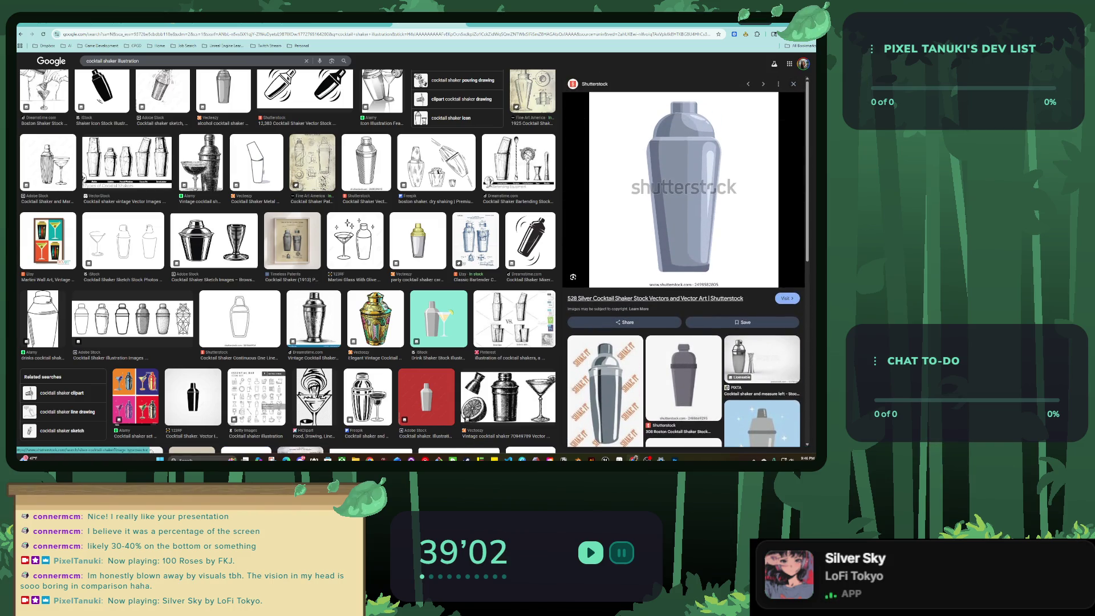
pyautogui.scroll(-2, 656, 299)
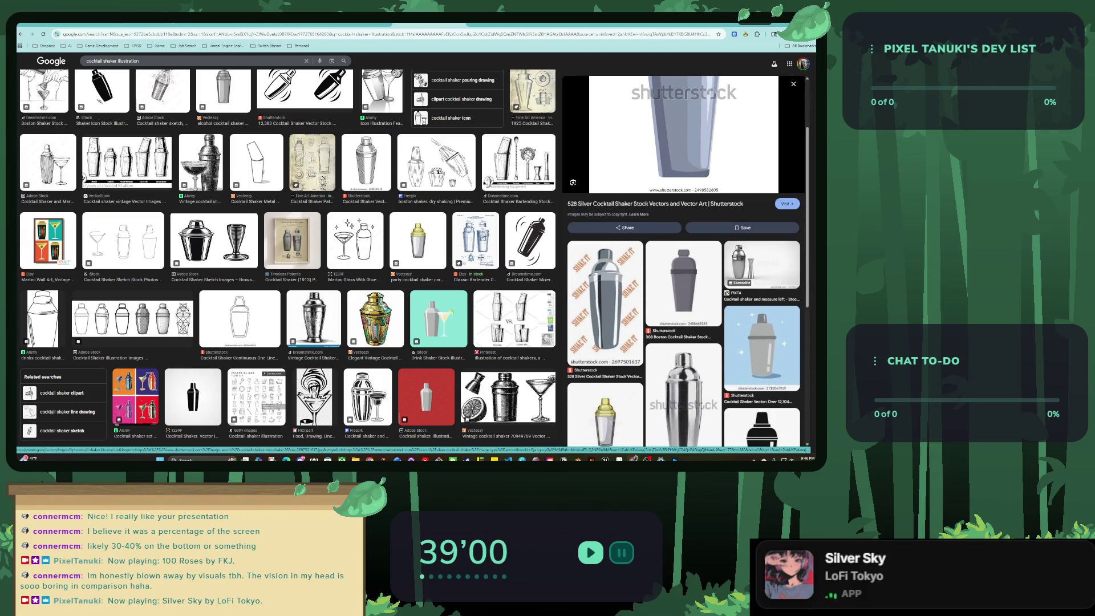
# Copy the Vecteezy sleek metal shaker image and paste it into Figma.
pyautogui.click(683, 282)
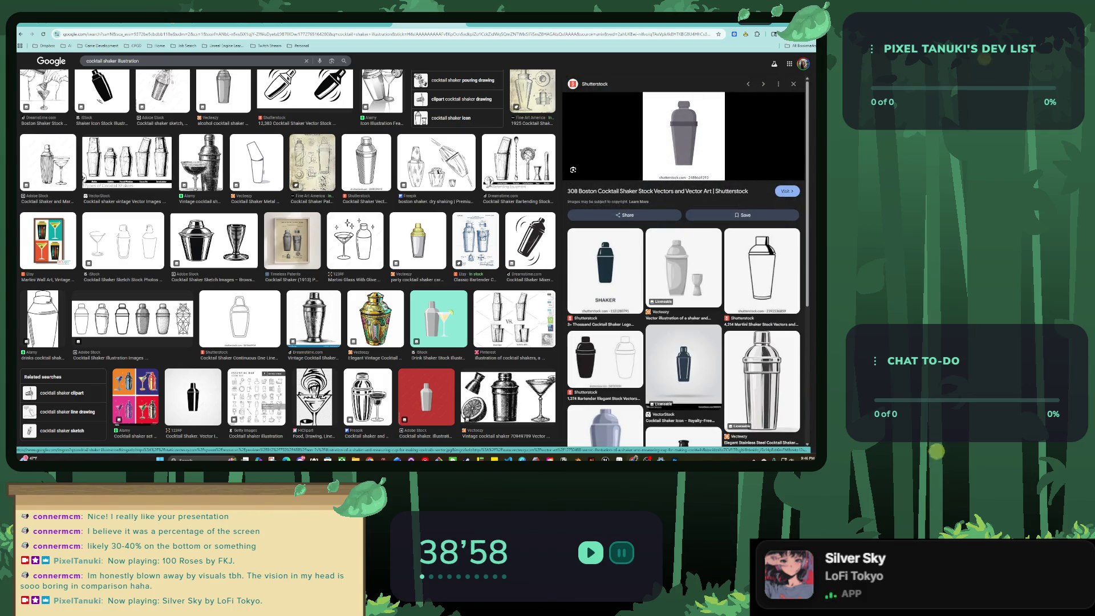
pyautogui.scroll(-1, 285, 256)
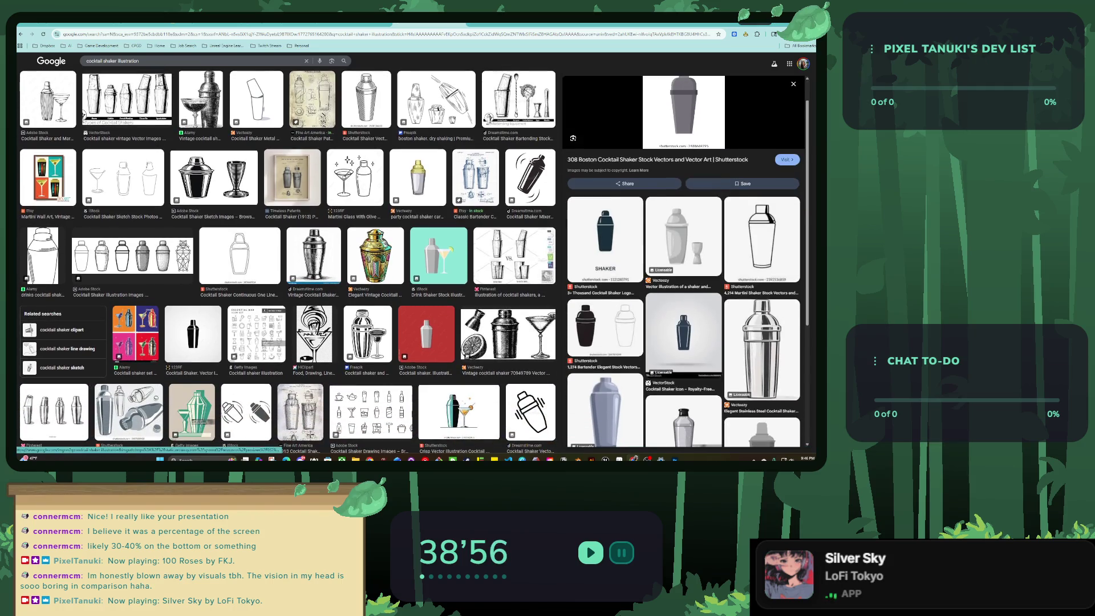
pyautogui.scroll(-1, 604, 342)
pyautogui.click(604, 388)
pyautogui.rightClick(685, 230)
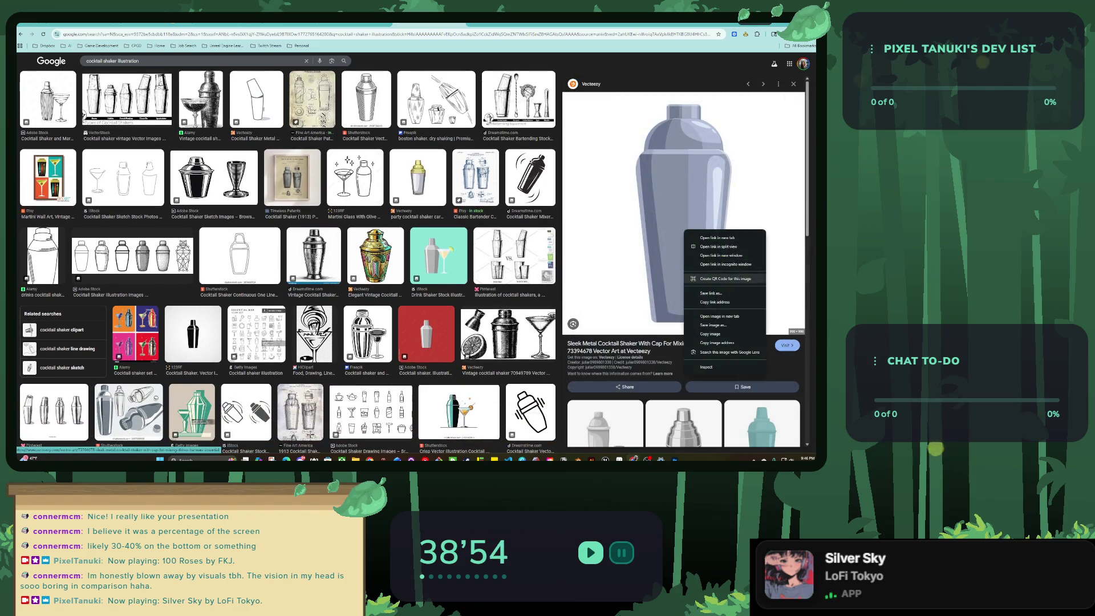
pyautogui.click(710, 334)
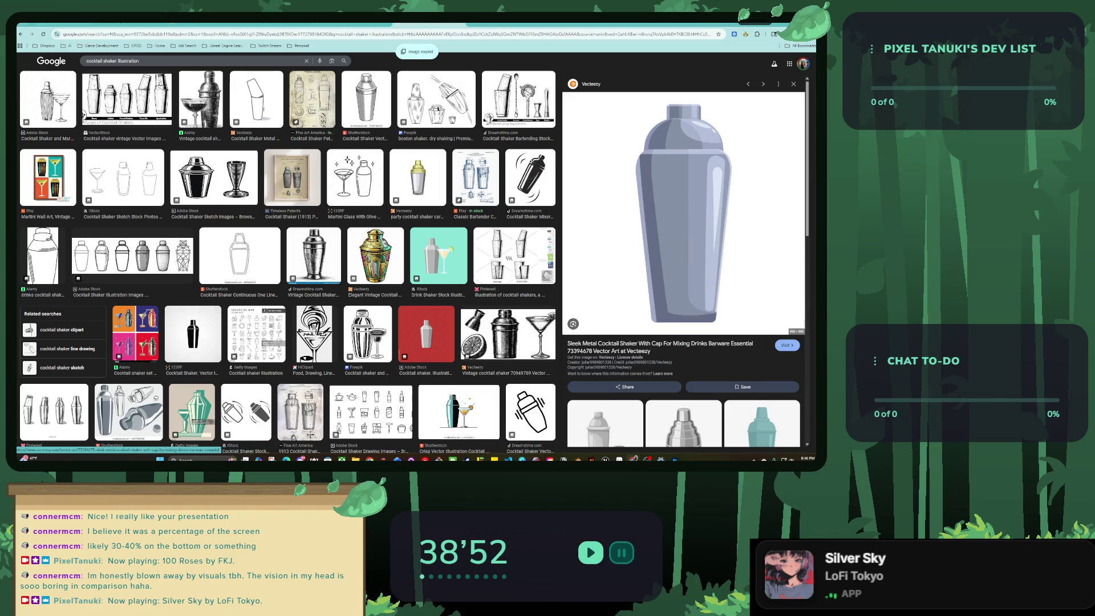
pyautogui.hotkey('ctrl', 'Tab')
pyautogui.hotkey('ctrl', 'v')
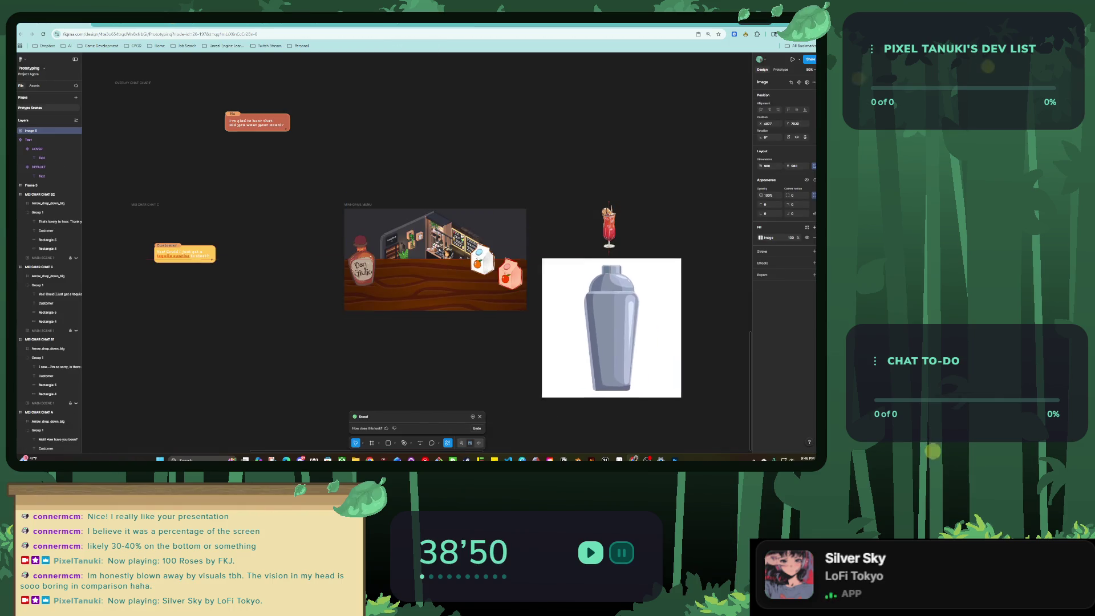
# Remove the shaker's white background, shrink it onto the Mini-Game Menu counter, then duplicate it.
pyautogui.moveTo(609, 328); pyautogui.dragTo(634, 341)
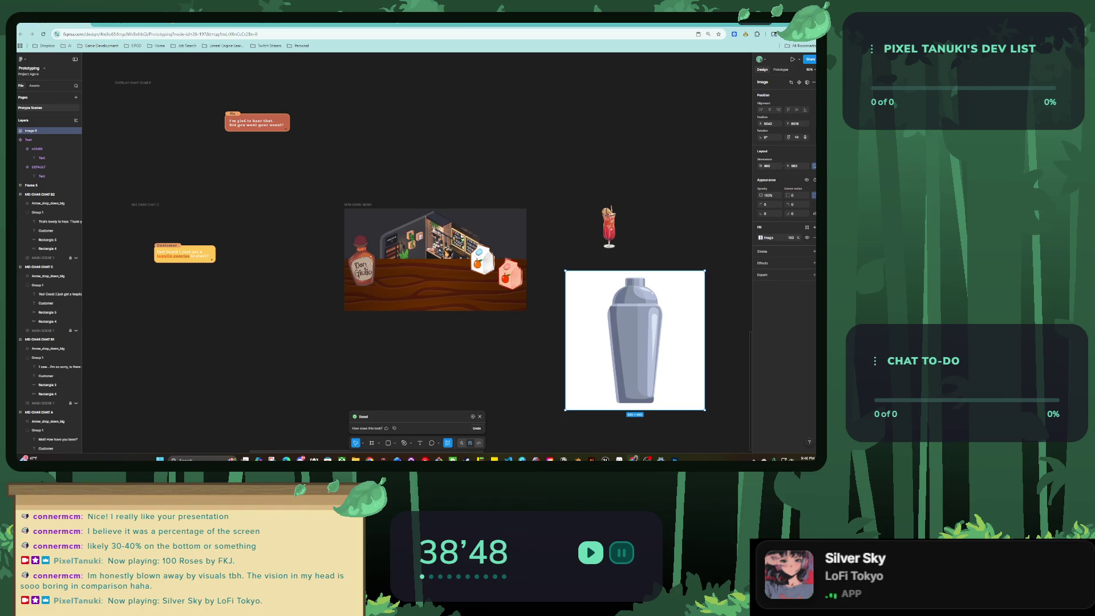
pyautogui.click(798, 82)
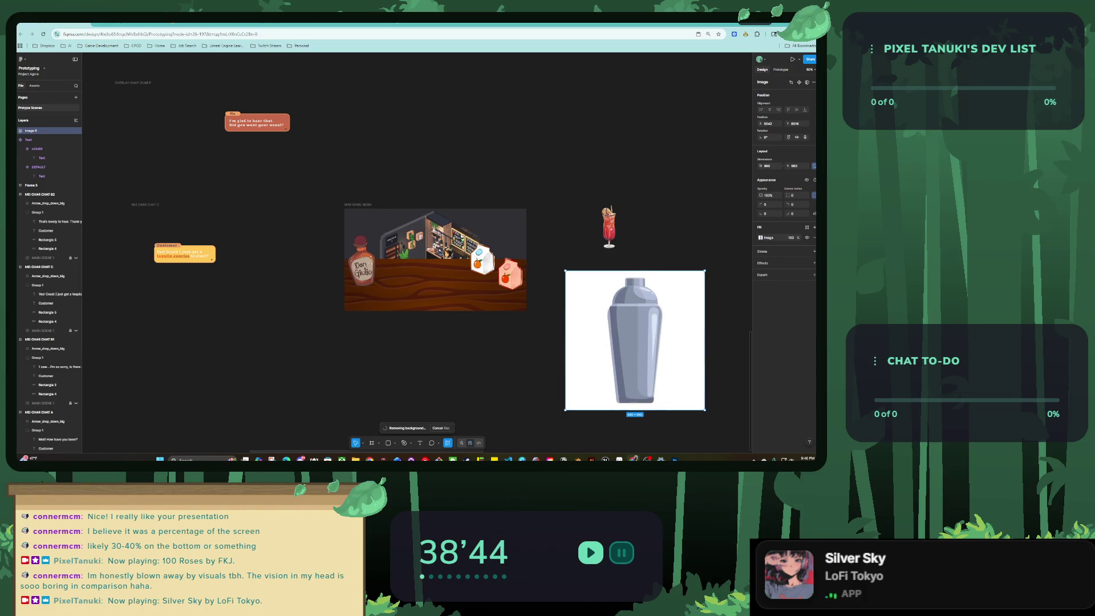
pyautogui.moveTo(632, 365); pyautogui.dragTo(431, 280)
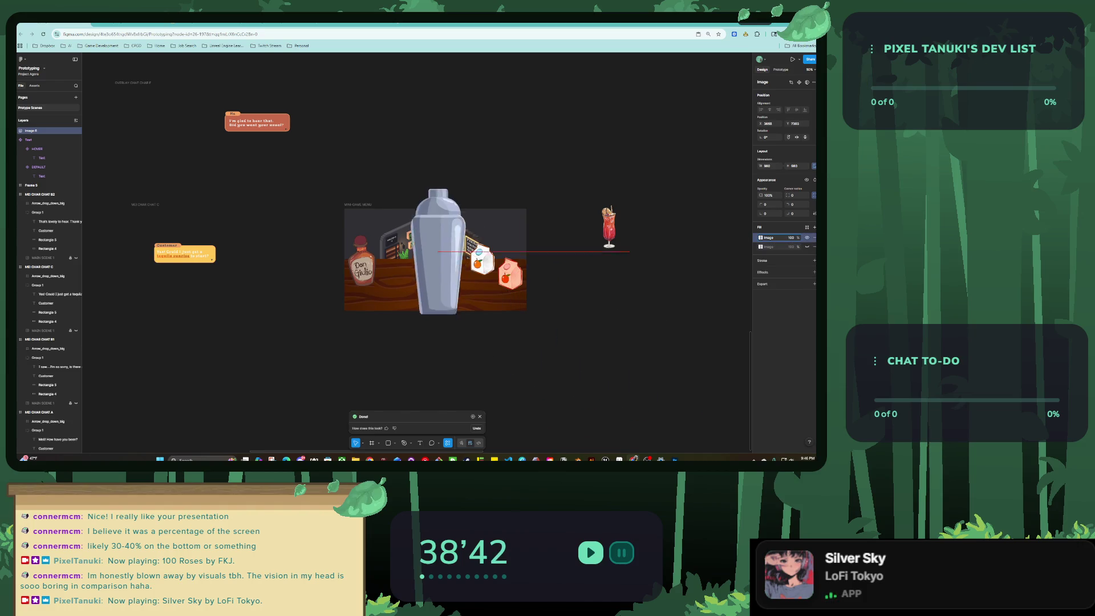
pyautogui.scroll(3, 410, 291)
pyautogui.scroll(-2, 410, 286)
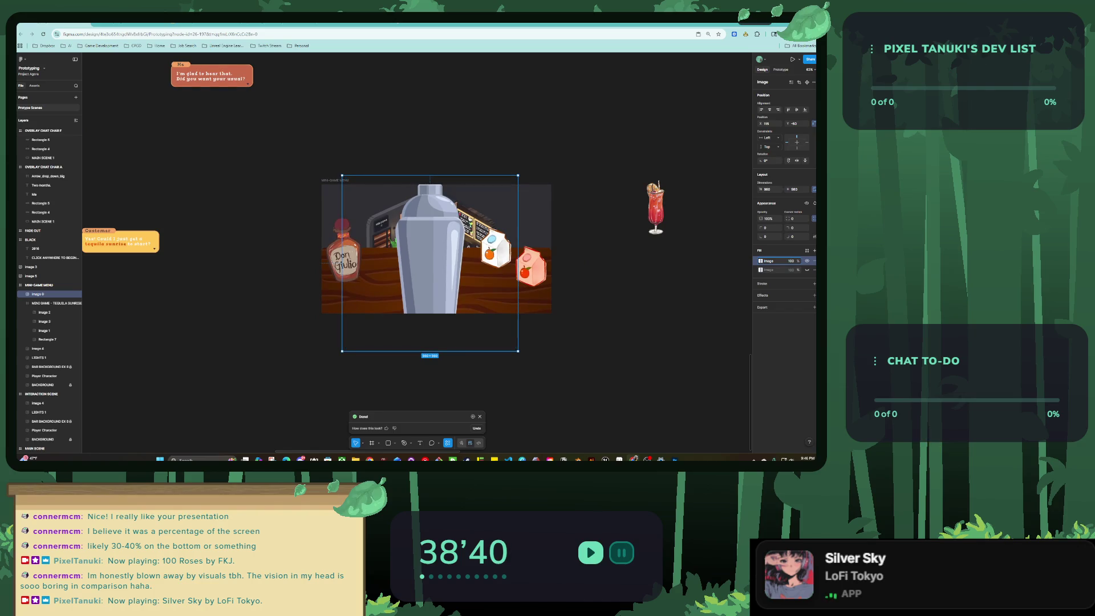
pyautogui.moveTo(518, 175); pyautogui.dragTo(413, 280)
pyautogui.moveTo(377, 315); pyautogui.dragTo(432, 277)
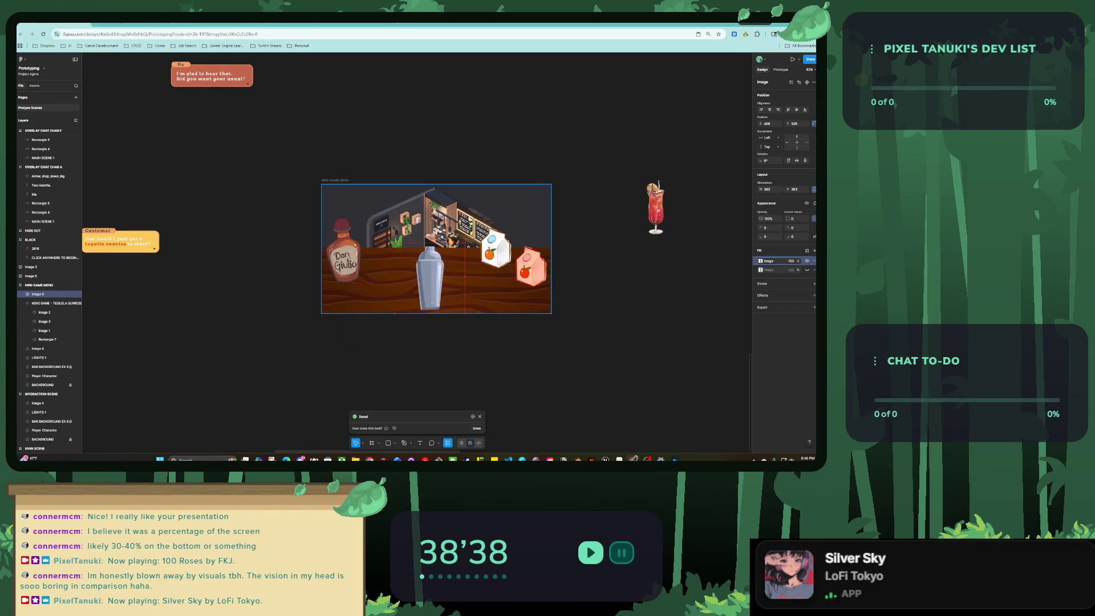
pyautogui.scroll(5, 437, 255)
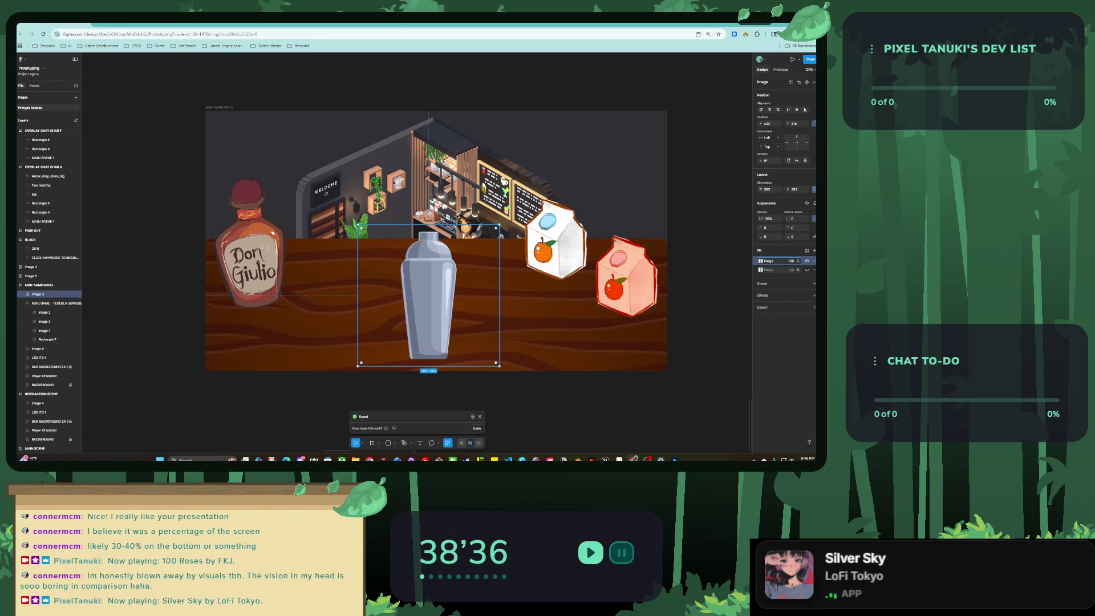
pyautogui.hotkey('ctrl', 'd')
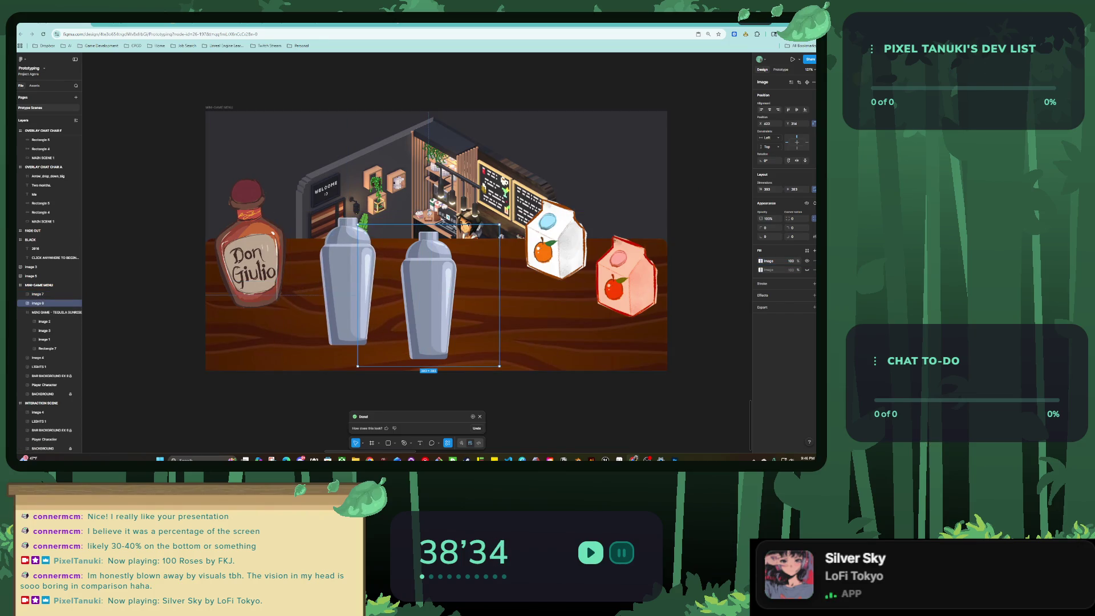
# Crop the right shaker copy to remove its cap, leaving the open glass body.
pyautogui.press('Return')
pyautogui.click(701, 285)
pyautogui.click(698, 304)
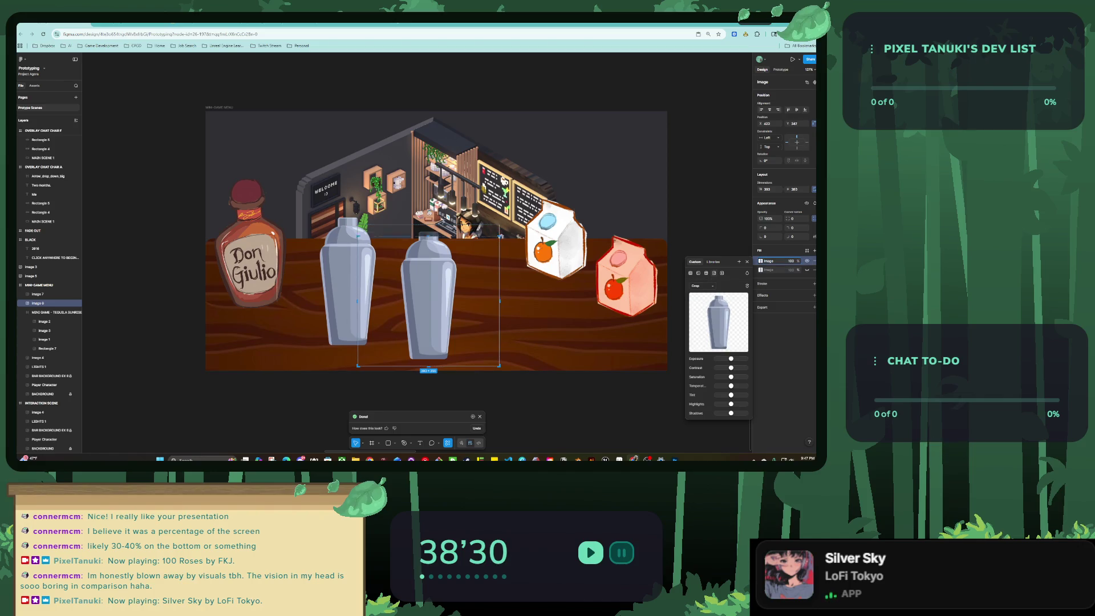
pyautogui.moveTo(428, 224); pyautogui.dragTo(428, 257)
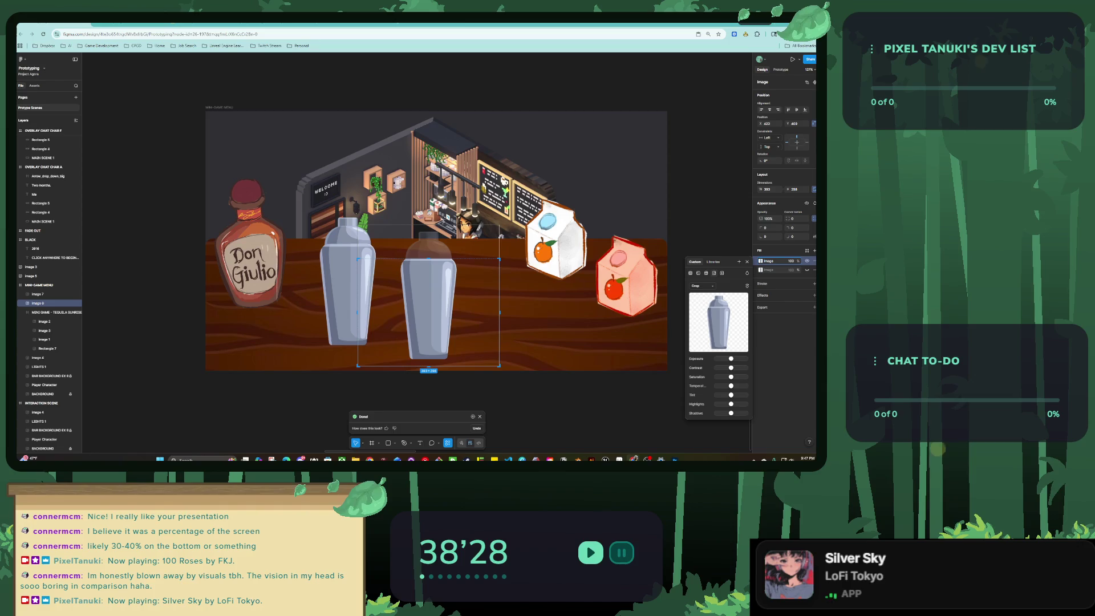
pyautogui.press('Escape')
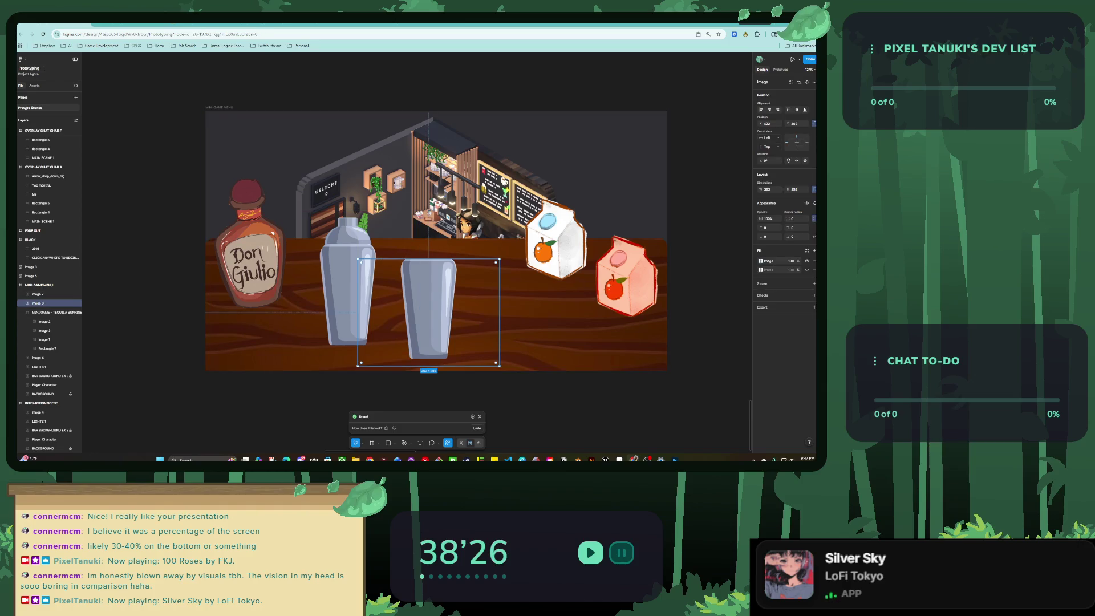
# Crop the left shaker down to its cap and set it level on the front counter.
pyautogui.click(418, 215)
pyautogui.click(760, 261)
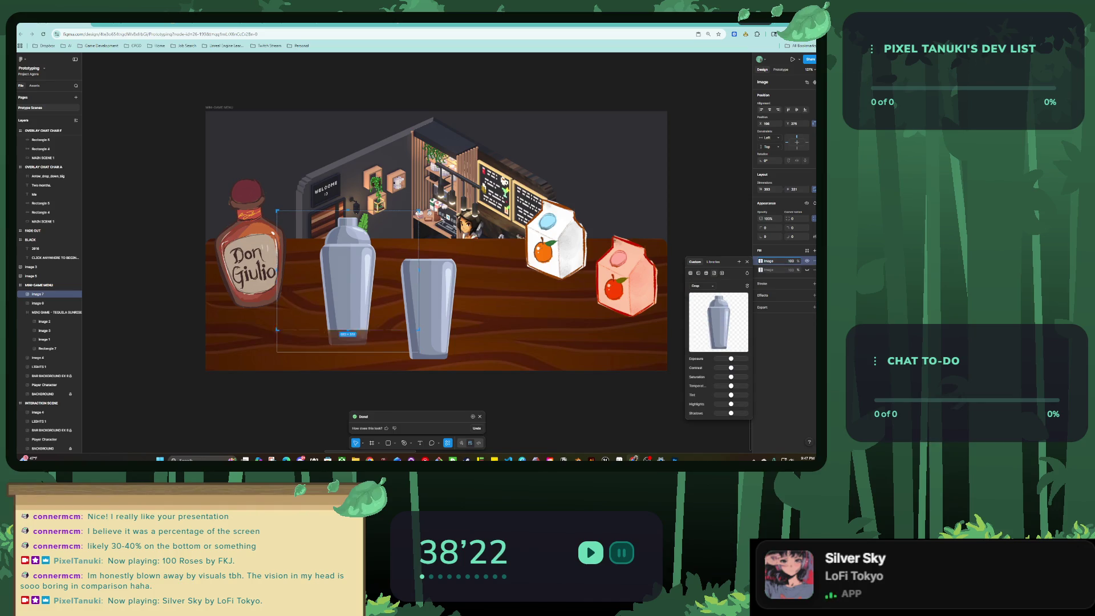
pyautogui.moveTo(348, 352); pyautogui.dragTo(348, 243)
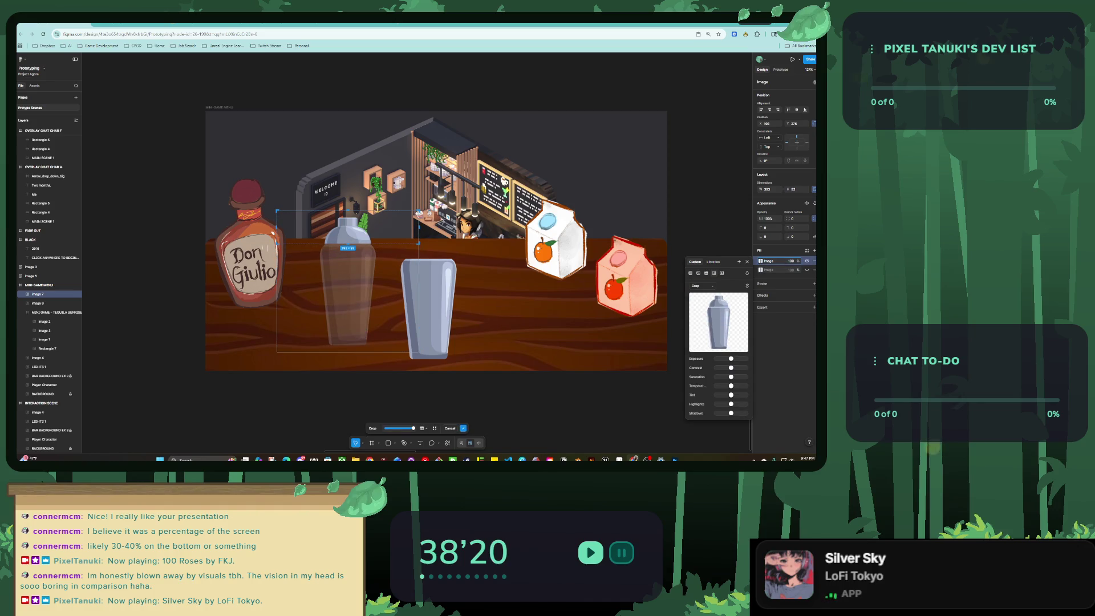
pyautogui.press('Escape')
pyautogui.press('Escape')
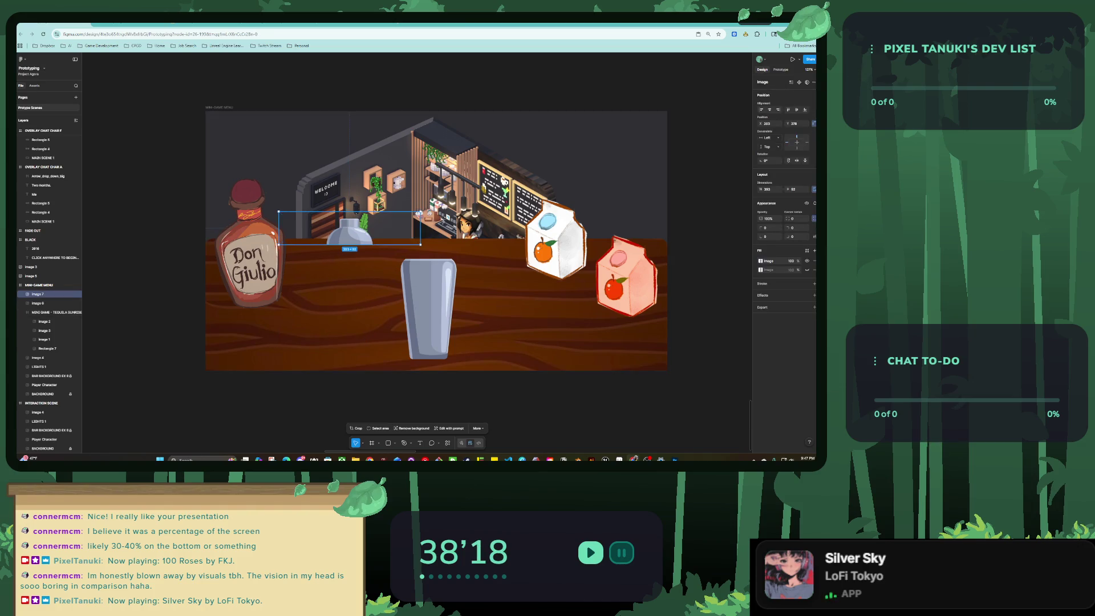
pyautogui.moveTo(347, 228); pyautogui.dragTo(315, 317)
pyautogui.moveTo(390, 337)
pyautogui.mouseDown()
pyautogui.moveTo(391, 305)
pyautogui.moveTo(392, 336)
pyautogui.mouseUp()
pyautogui.moveTo(320, 319); pyautogui.dragTo(340, 337)
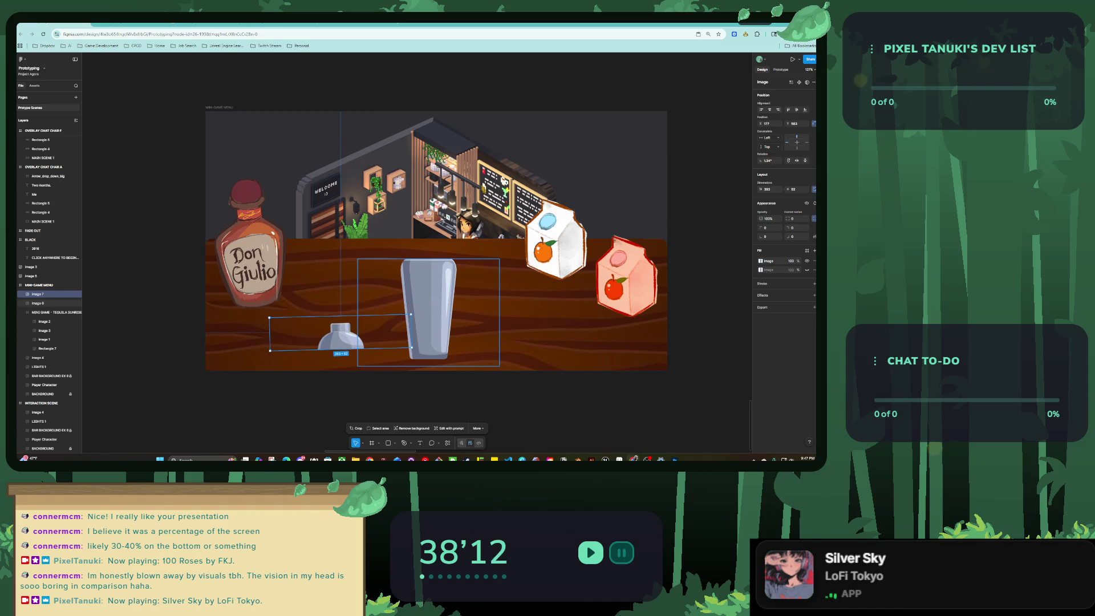
pyautogui.moveTo(415, 350); pyautogui.dragTo(397, 318)
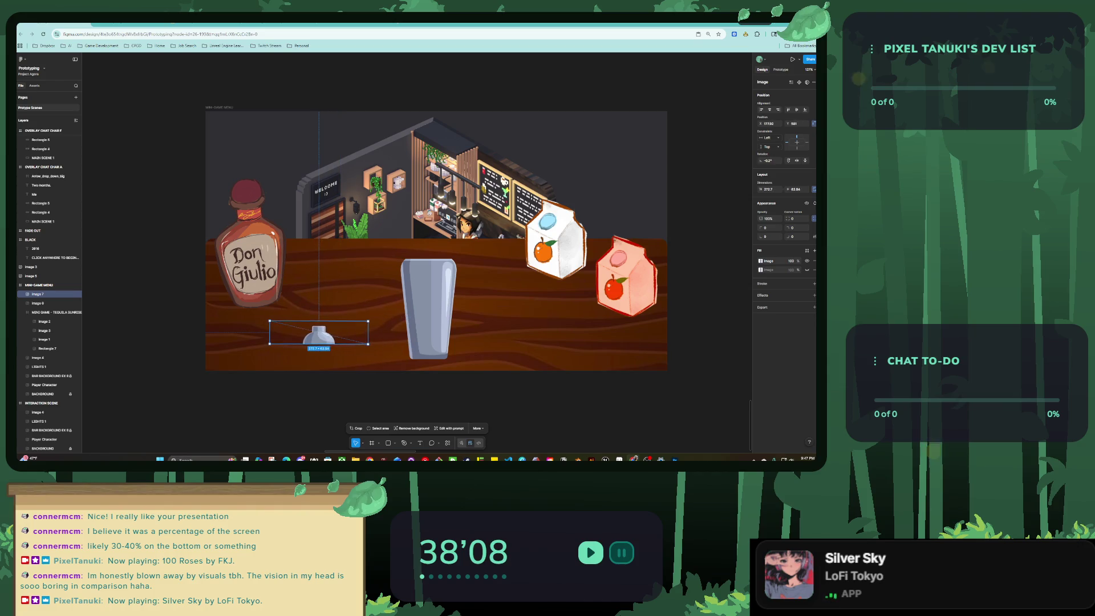
# Trim the left side of the cap's crop and add a drop shadow.
pyautogui.click(355, 427)
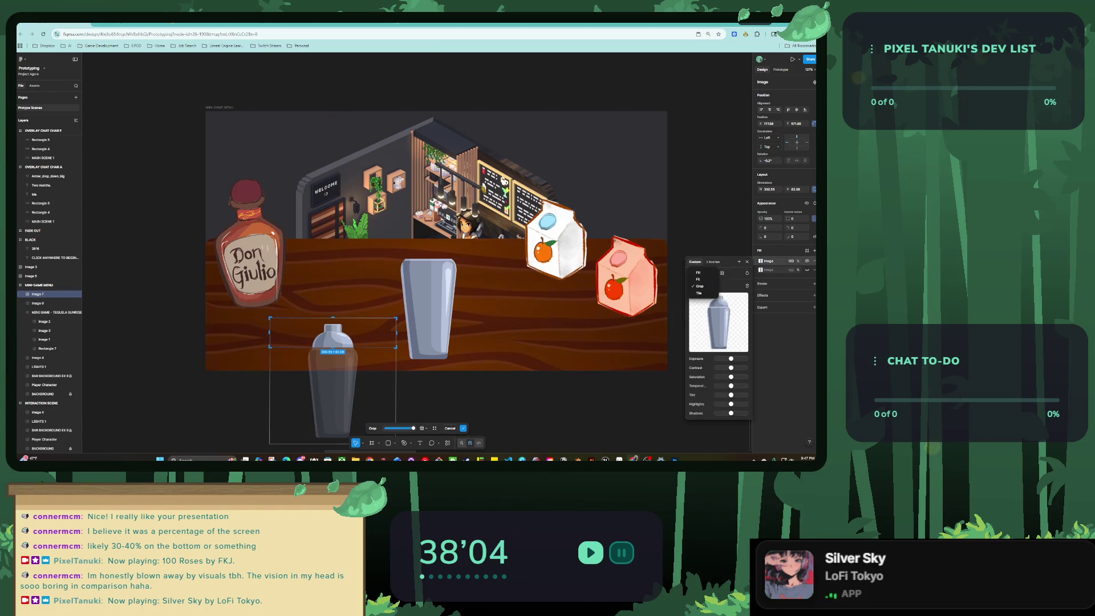
pyautogui.moveTo(270, 332); pyautogui.dragTo(312, 333)
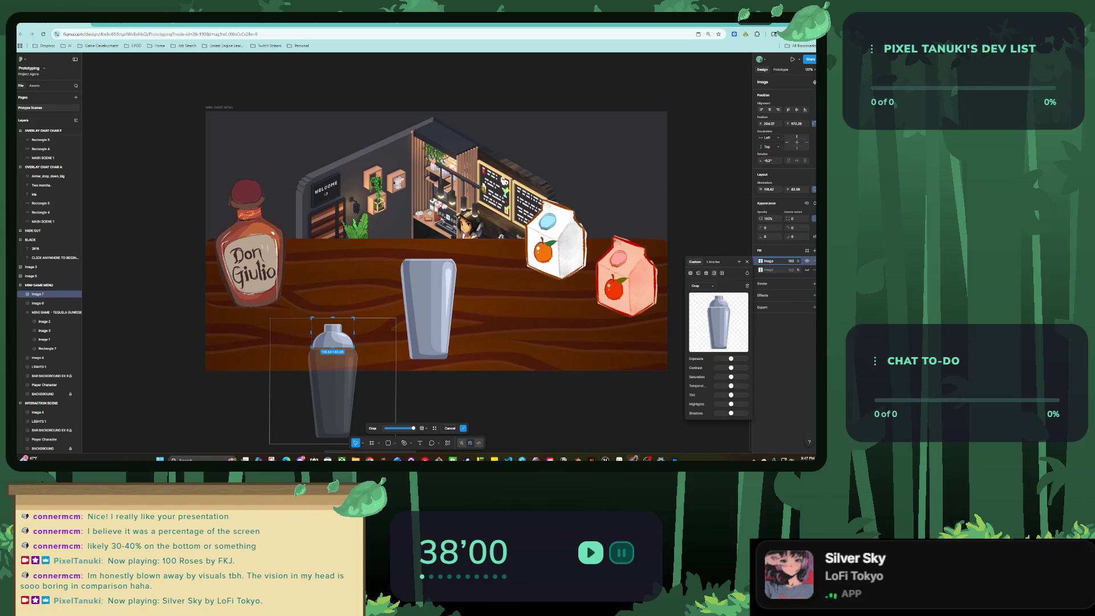
pyautogui.press('Return')
pyautogui.click(814, 295)
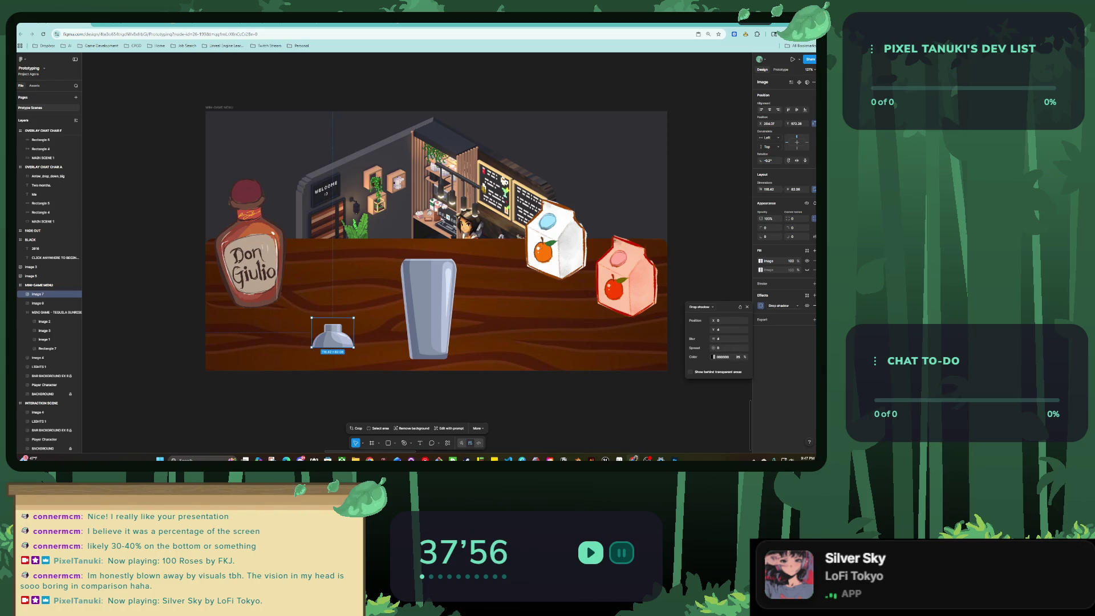
# Set the cap's shadow blur to about 7 and Y to 8, then place it right of the glass.
pyautogui.moveTo(713, 338); pyautogui.dragTo(725, 330)
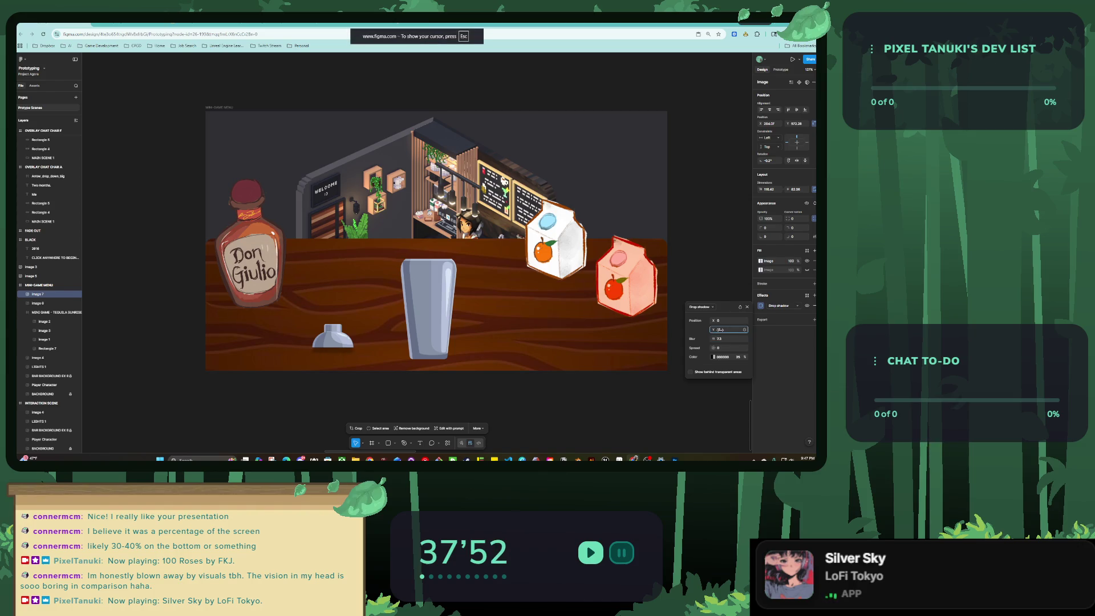
pyautogui.moveTo(720, 329)
pyautogui.mouseDown()
pyautogui.moveTo(730, 321)
pyautogui.moveTo(707, 329)
pyautogui.moveTo(705, 320)
pyautogui.moveTo(722, 347)
pyautogui.moveTo(693, 347)
pyautogui.mouseUp()
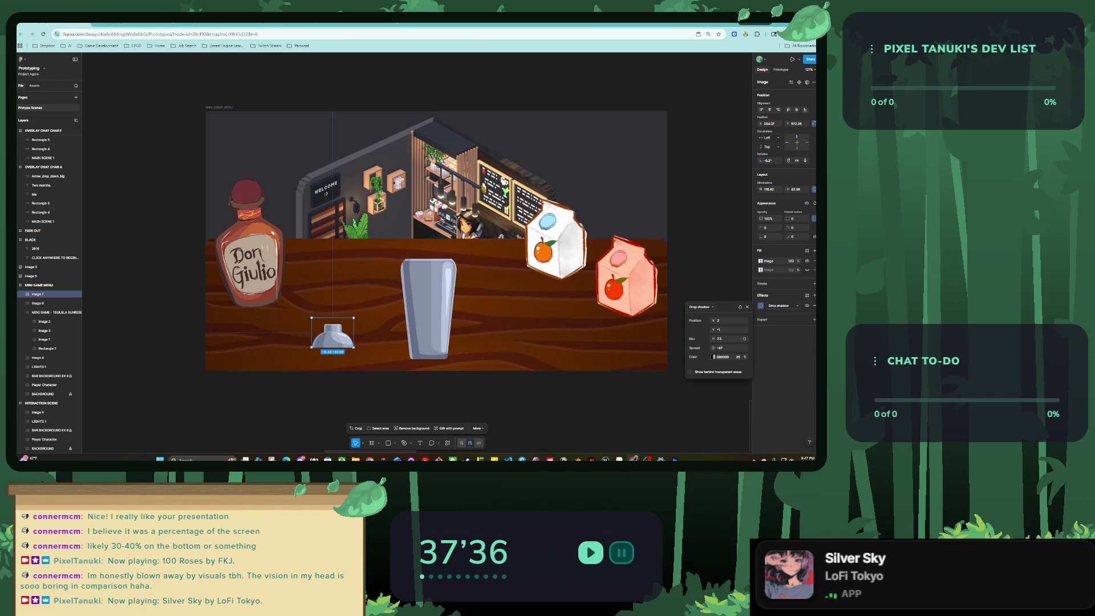
pyautogui.moveTo(713, 338); pyautogui.dragTo(722, 339)
pyautogui.moveTo(332, 334)
pyautogui.mouseDown()
pyautogui.moveTo(337, 322)
pyautogui.moveTo(491, 322)
pyautogui.mouseUp()
pyautogui.moveTo(427, 308); pyautogui.dragTo(414, 308)
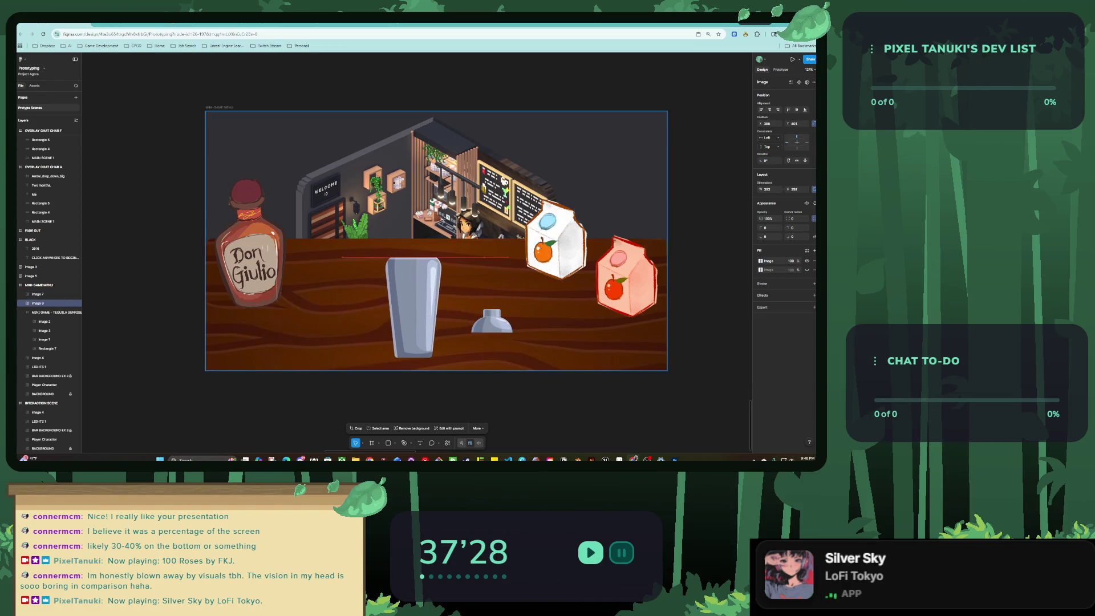
# Nudge the cap, orange carton, Don Giulio bottle and red carton into place on the counter.
pyautogui.moveTo(492, 320)
pyautogui.mouseDown()
pyautogui.moveTo(505, 341)
pyautogui.moveTo(635, 351)
pyautogui.mouseUp()
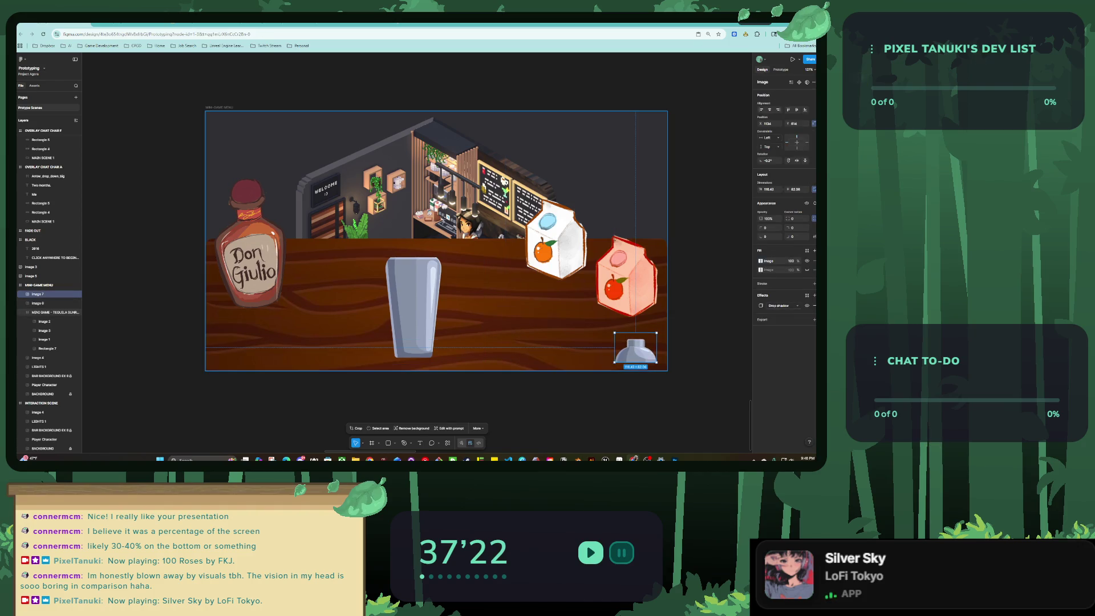
pyautogui.click(503, 180)
pyautogui.doubleClick(503, 180)
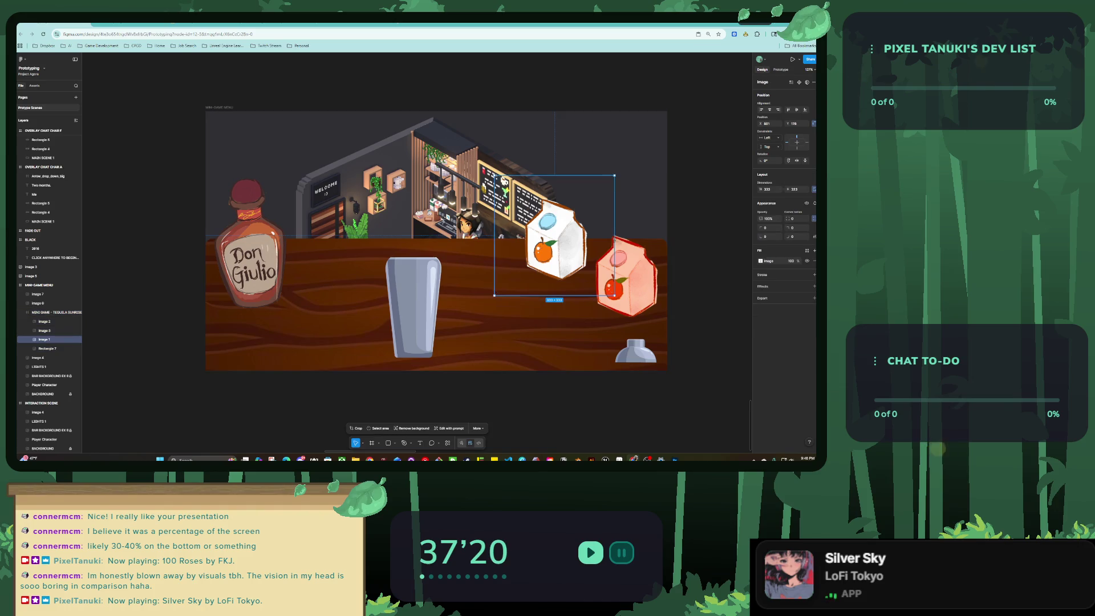
pyautogui.moveTo(503, 180); pyautogui.dragTo(518, 181)
pyautogui.moveTo(251, 265)
pyautogui.mouseDown()
pyautogui.moveTo(410, 268)
pyautogui.moveTo(249, 257)
pyautogui.mouseUp()
pyautogui.click(627, 274)
pyautogui.moveTo(628, 273)
pyautogui.mouseDown()
pyautogui.moveTo(461, 265)
pyautogui.moveTo(621, 268)
pyautogui.mouseUp()
pyautogui.moveTo(570, 240); pyautogui.dragTo(550, 240)
pyautogui.press('Escape')
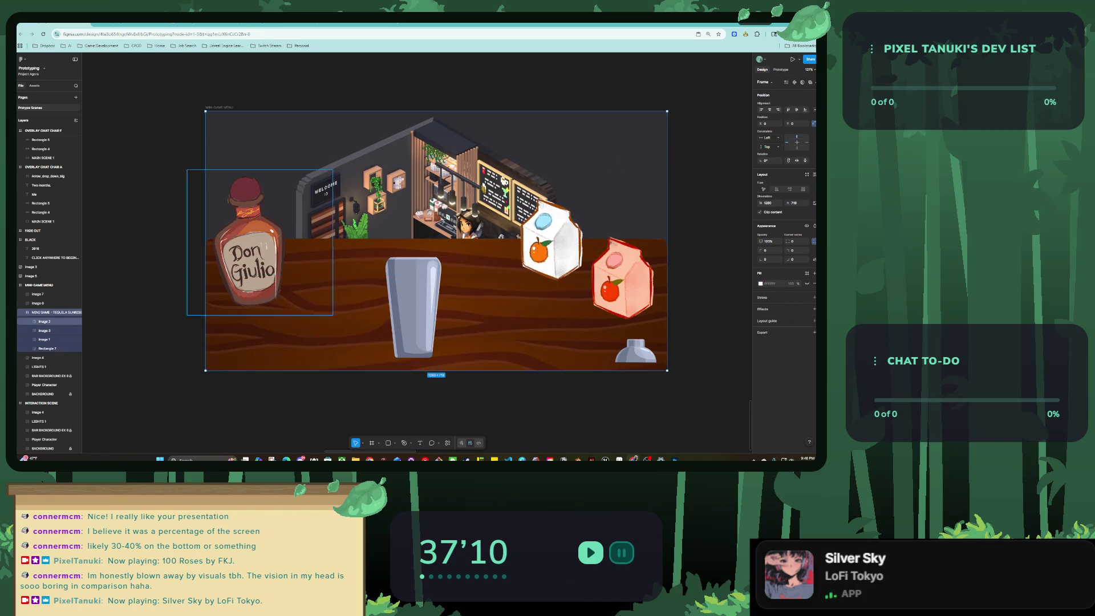
# Move the MINI GAME - TEQUILA SUNRISE frame out of the menu frame to sit below it.
pyautogui.scroll(-5, 428, 275)
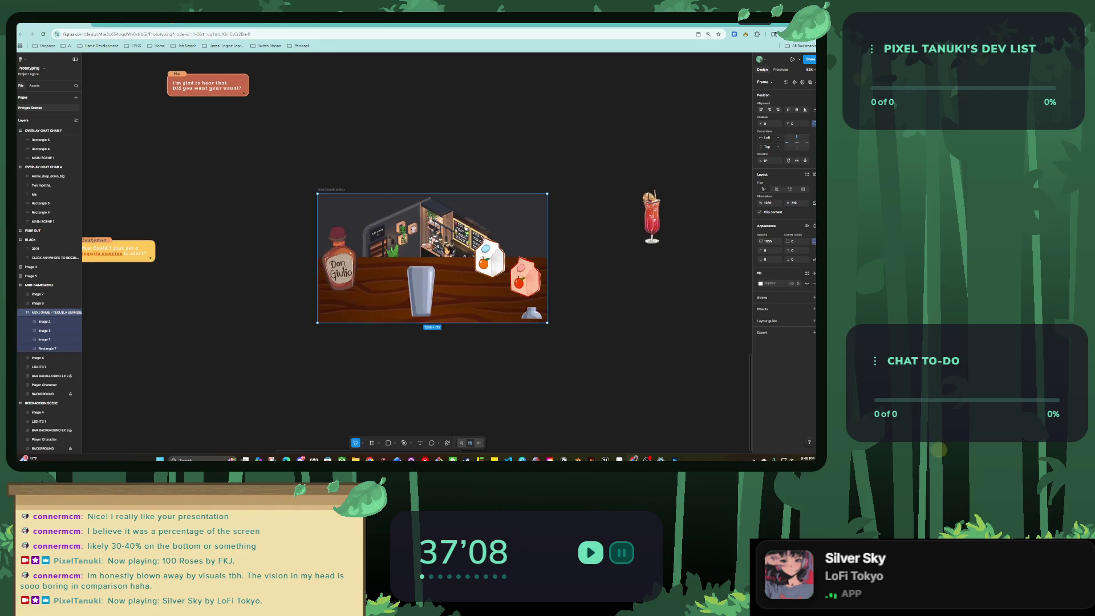
pyautogui.moveTo(432, 257)
pyautogui.mouseDown()
pyautogui.moveTo(430, 297)
pyautogui.moveTo(421, 273)
pyautogui.mouseUp()
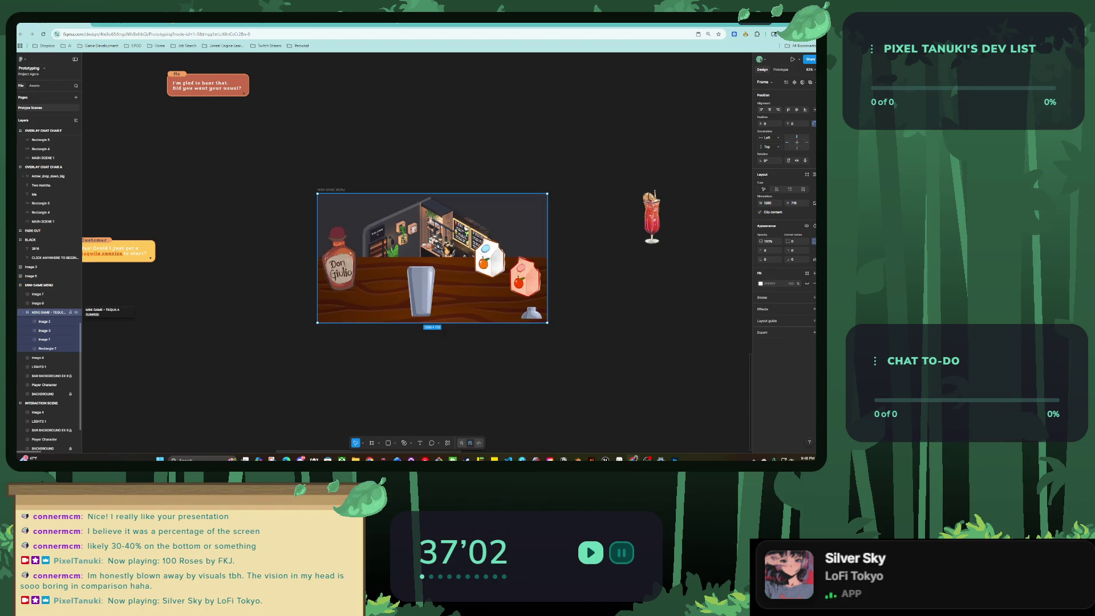
pyautogui.click(23, 311)
pyautogui.moveTo(425, 273); pyautogui.dragTo(424, 320)
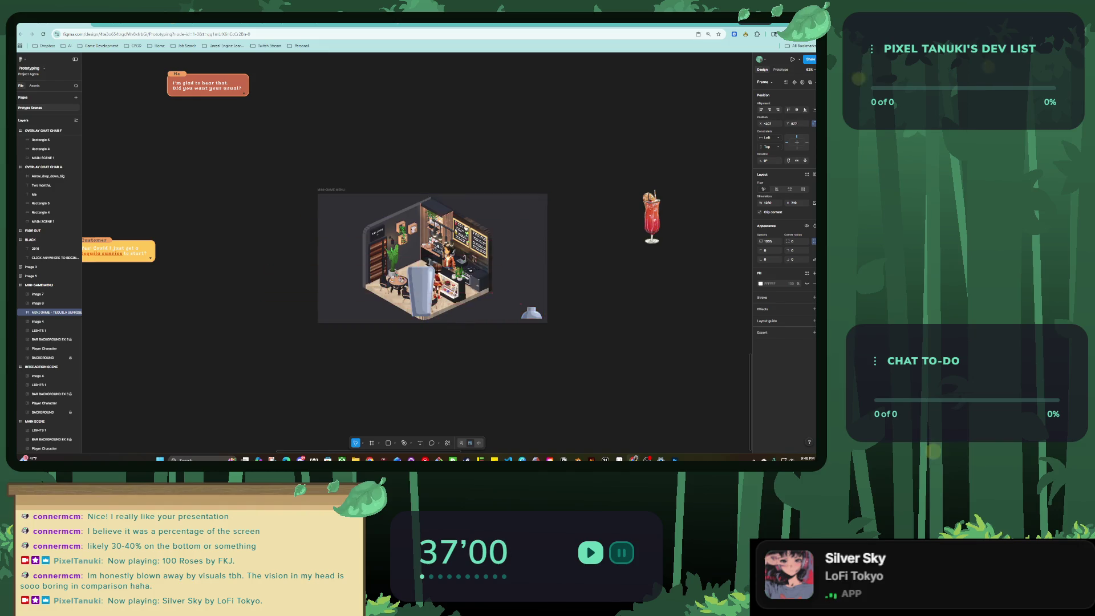
# Align the cup, small glass and Don Giulio bottle along the guides in the Tequila Sunrise frame.
pyautogui.scroll(-3, 422, 257)
pyautogui.click(434, 331)
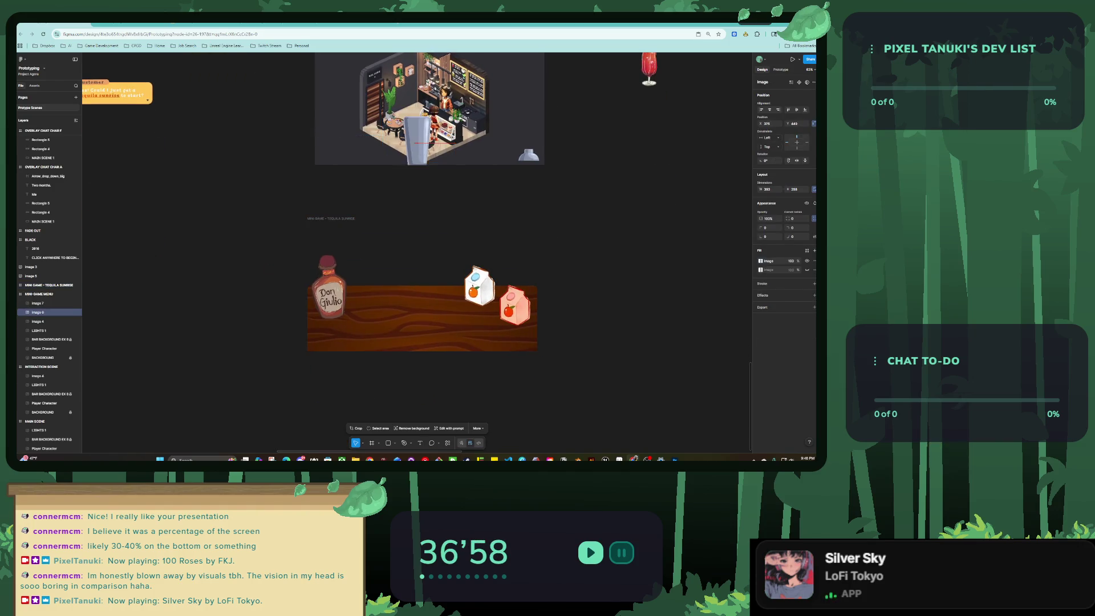
pyautogui.moveTo(407, 317); pyautogui.dragTo(413, 317)
pyautogui.moveTo(528, 154); pyautogui.dragTo(513, 342)
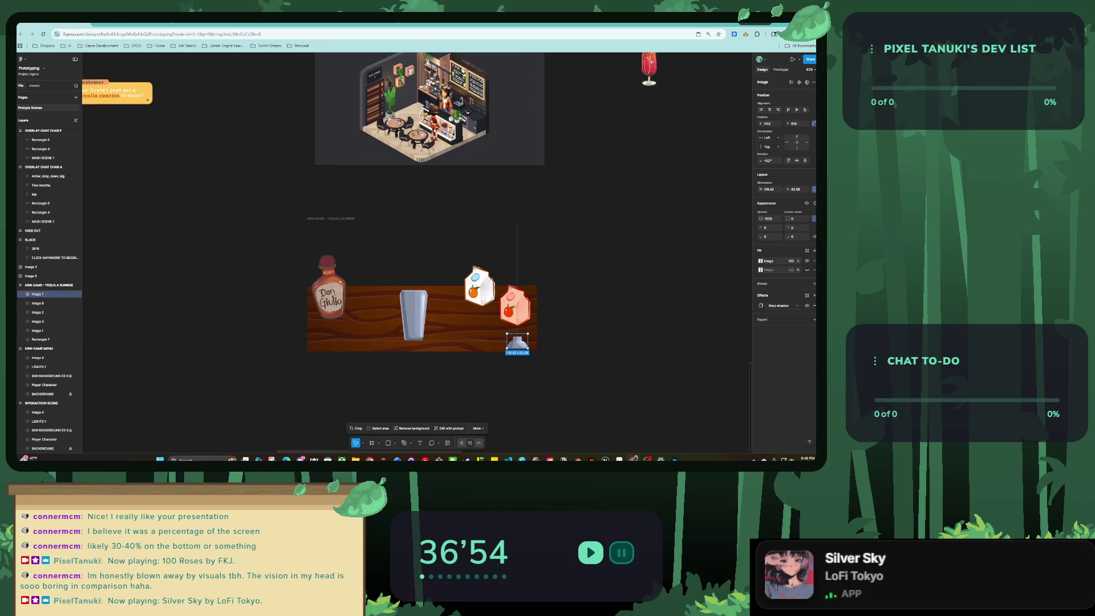
pyautogui.scroll(5, 459, 330)
pyautogui.moveTo(368, 302); pyautogui.dragTo(383, 308)
pyautogui.hscroll(-2, 383, 308)
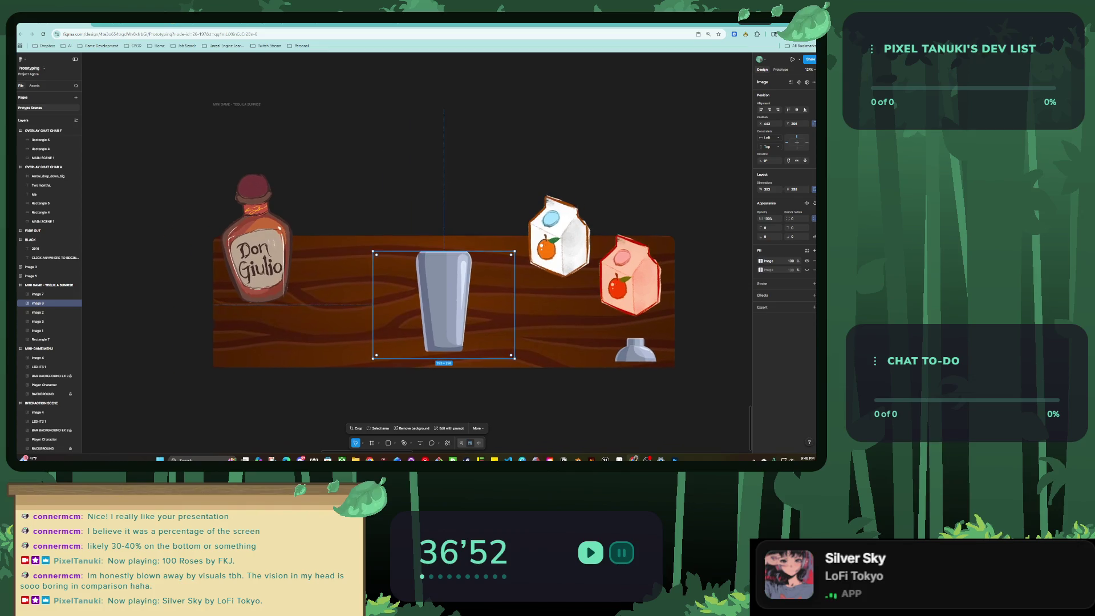
pyautogui.moveTo(259, 256); pyautogui.dragTo(271, 268)
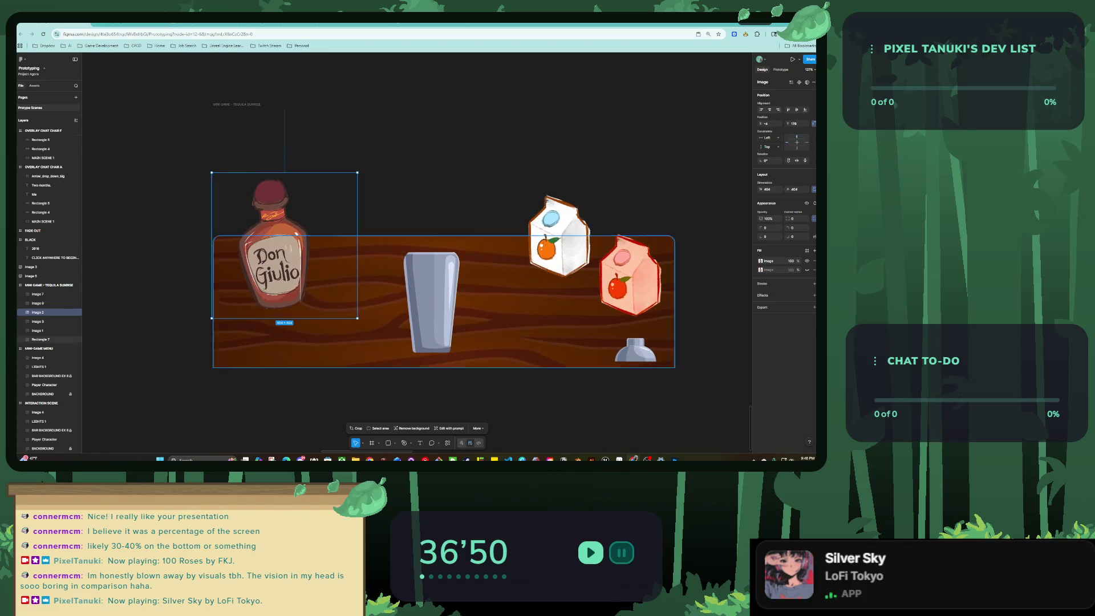
pyautogui.press('Escape')
pyautogui.scroll(-5, 317, 331)
pyautogui.scroll(5, 268, 321)
pyautogui.click(556, 344)
pyautogui.press('Escape')
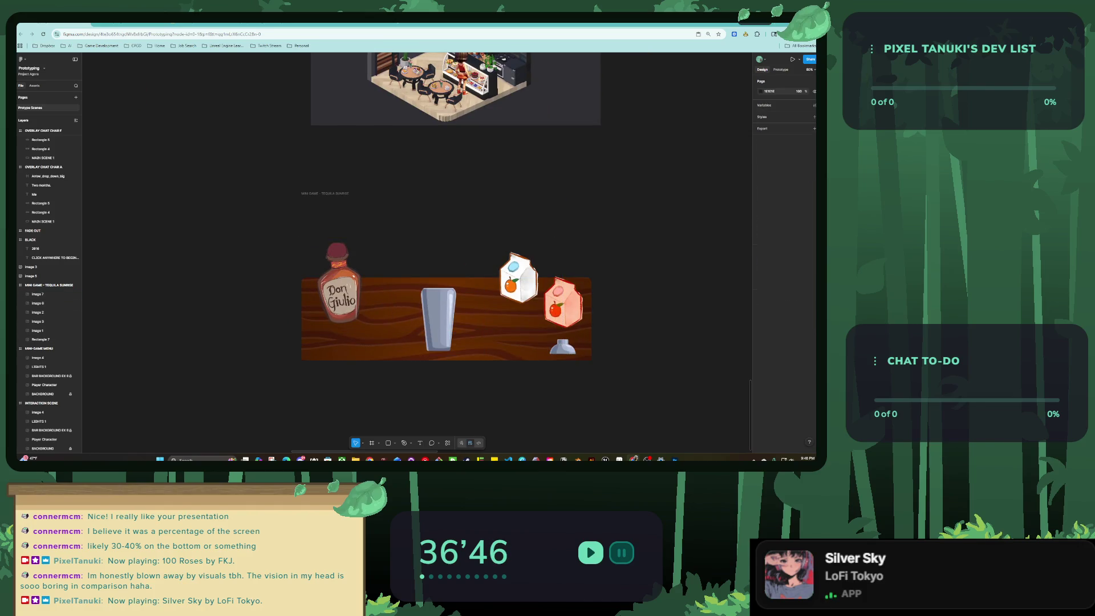
pyautogui.hscroll(3, 456, 279)
# Place the Tequila Sunrise frame directly under the menu scene and drag a duplicate below it.
pyautogui.click(264, 196)
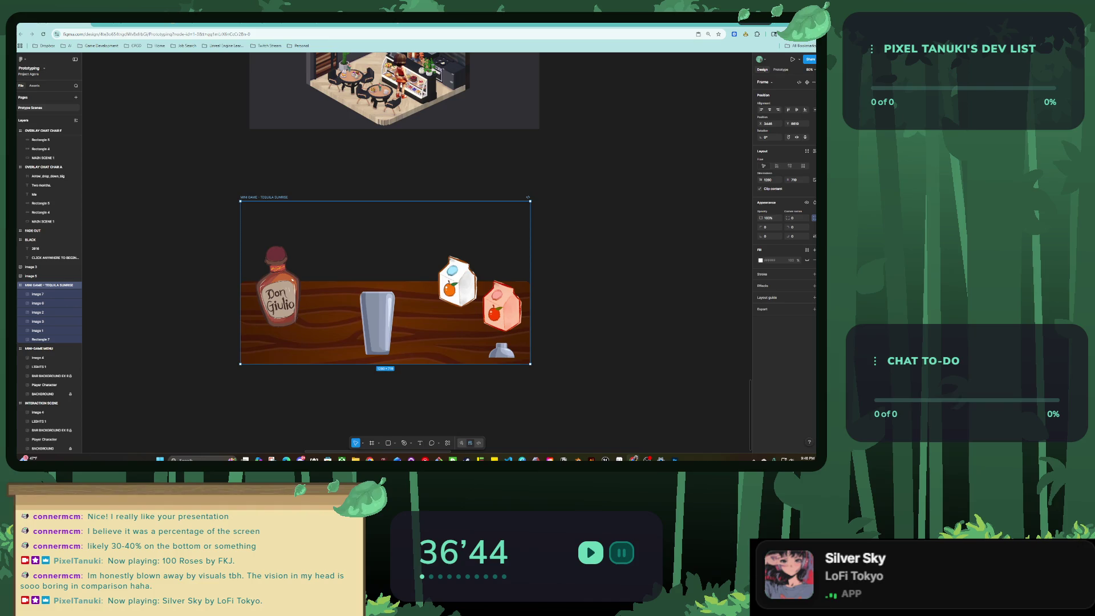
pyautogui.scroll(-5, 357, 214)
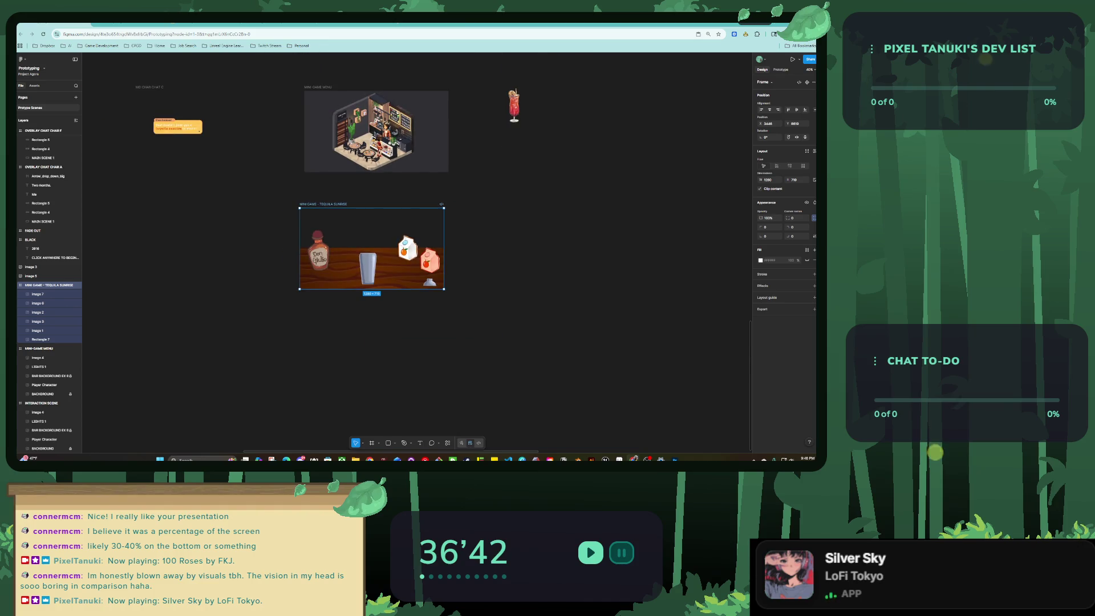
pyautogui.moveTo(370, 251); pyautogui.dragTo(375, 232)
pyautogui.press('Escape')
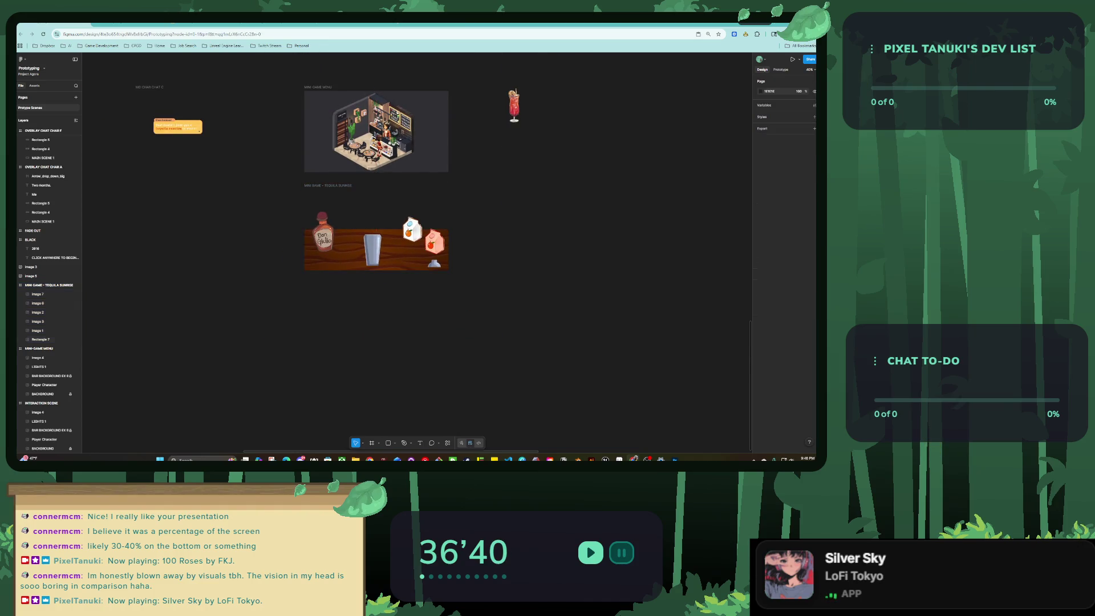
pyautogui.scroll(3, 378, 221)
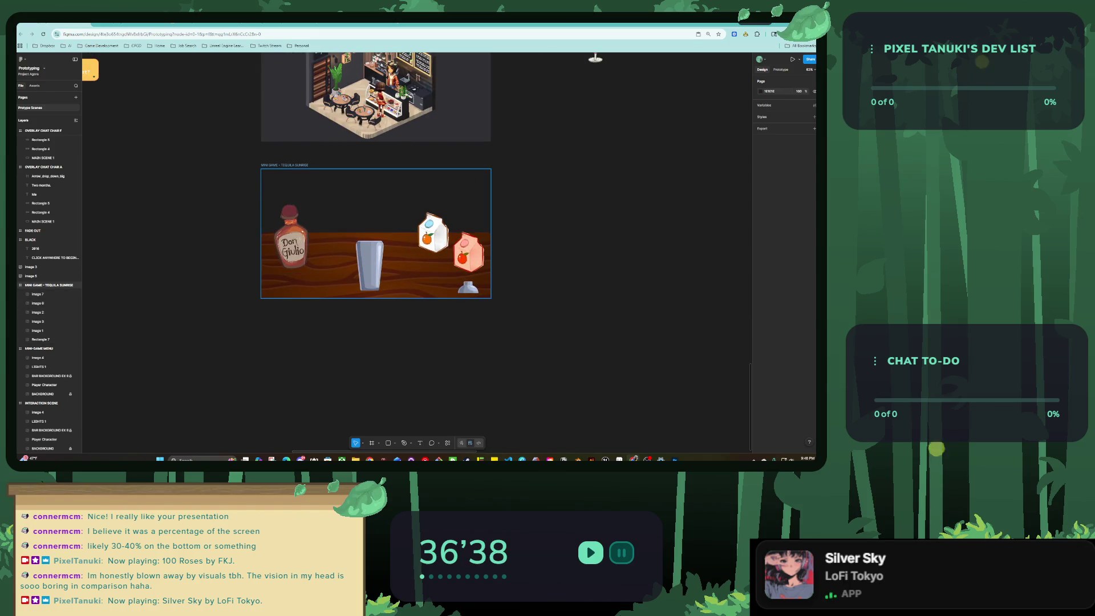
pyautogui.scroll(-1, 399, 228)
pyautogui.hscroll(-1, 399, 228)
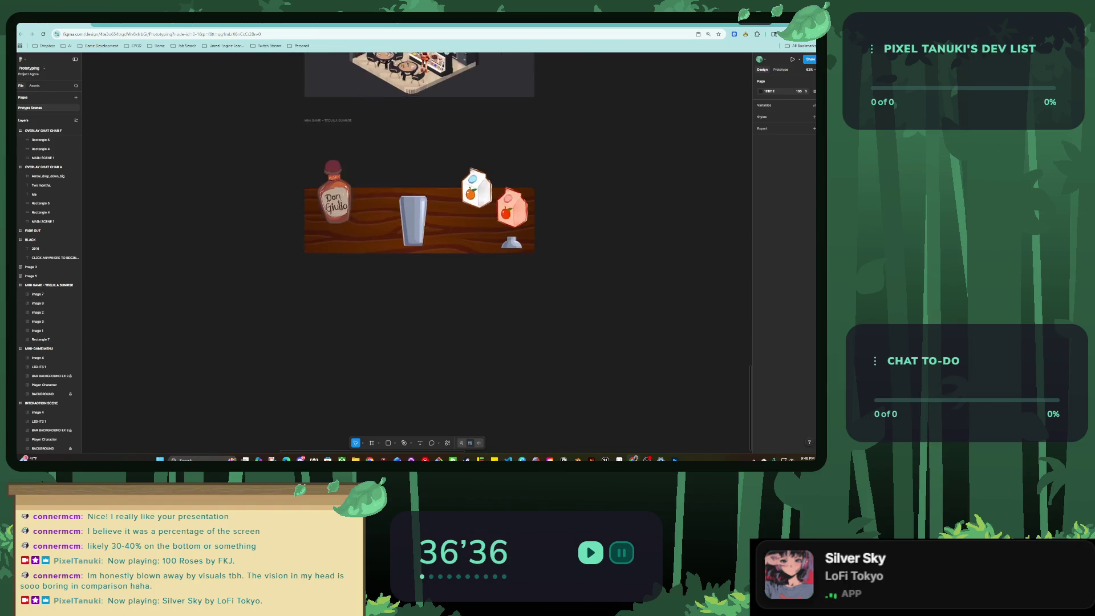
pyautogui.scroll(-1, 410, 179)
pyautogui.hscroll(1, 410, 179)
pyautogui.moveTo(410, 179)
pyautogui.mouseDown()
pyautogui.moveTo(215, 313)
pyautogui.moveTo(179, 317)
pyautogui.mouseUp()
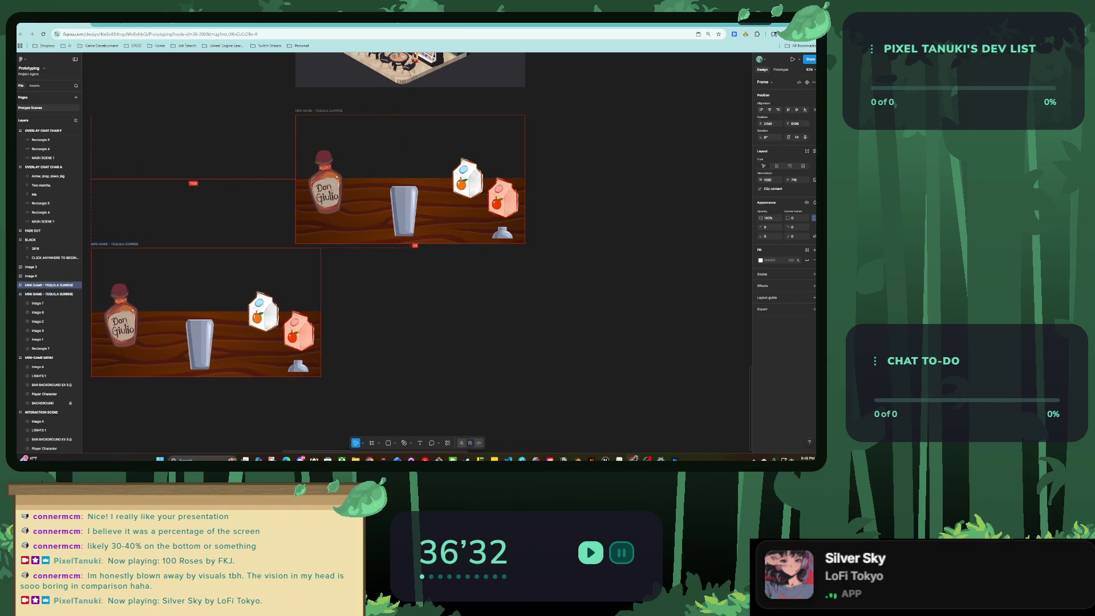
# Make three copies of the Tequila Sunrise frame lined up in one row.
pyautogui.scroll(-3, 342, 257)
pyautogui.moveTo(257, 262)
pyautogui.mouseDown()
pyautogui.moveTo(402, 262)
pyautogui.moveTo(402, 281)
pyautogui.mouseUp()
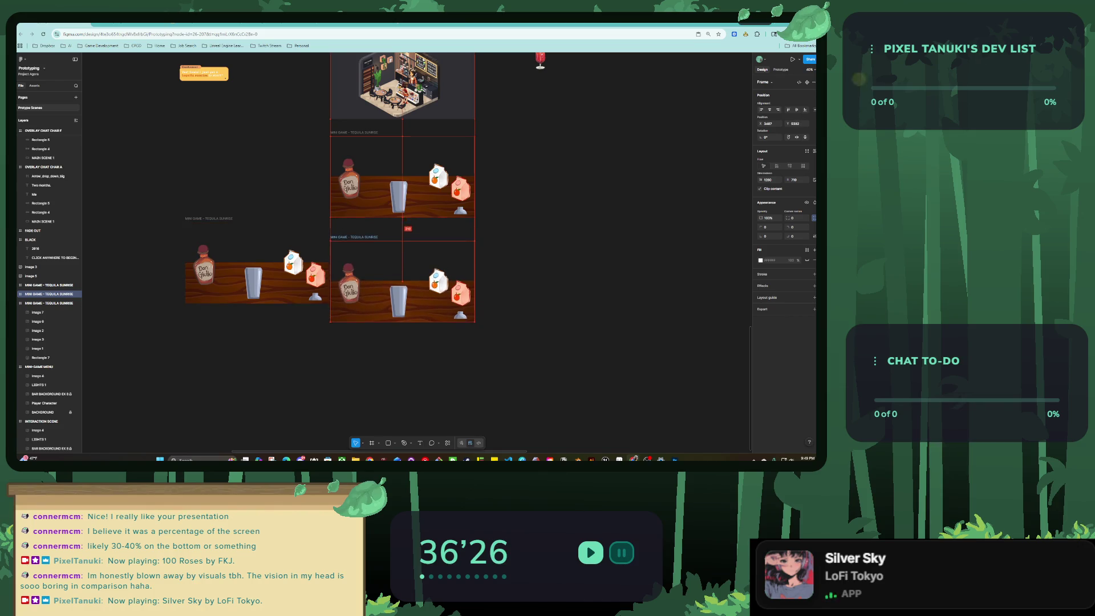
pyautogui.moveTo(256, 268); pyautogui.dragTo(243, 287)
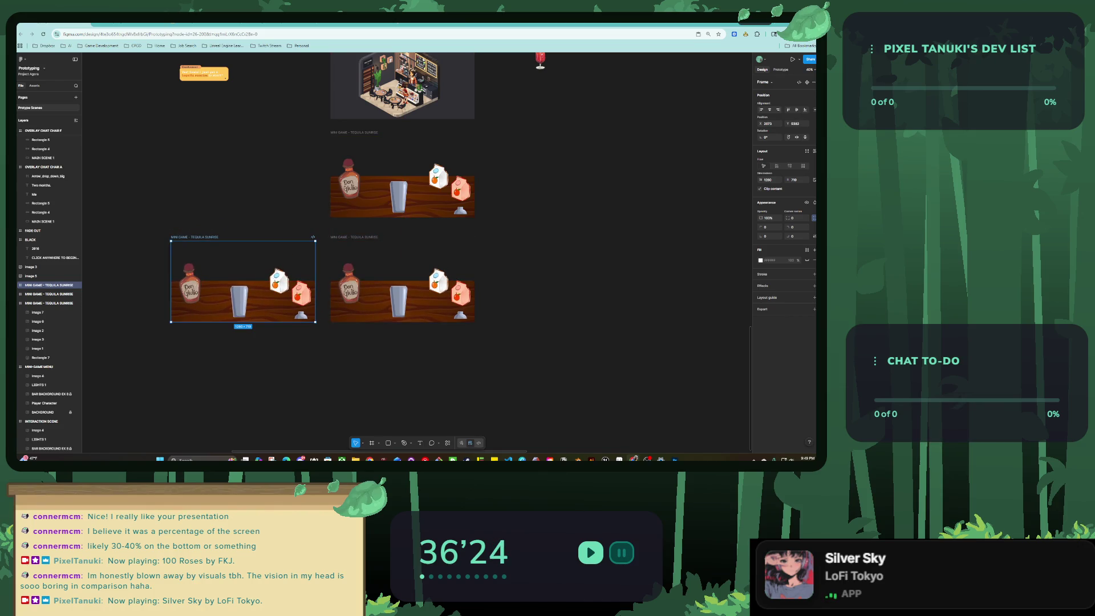
pyautogui.moveTo(402, 177); pyautogui.dragTo(564, 281)
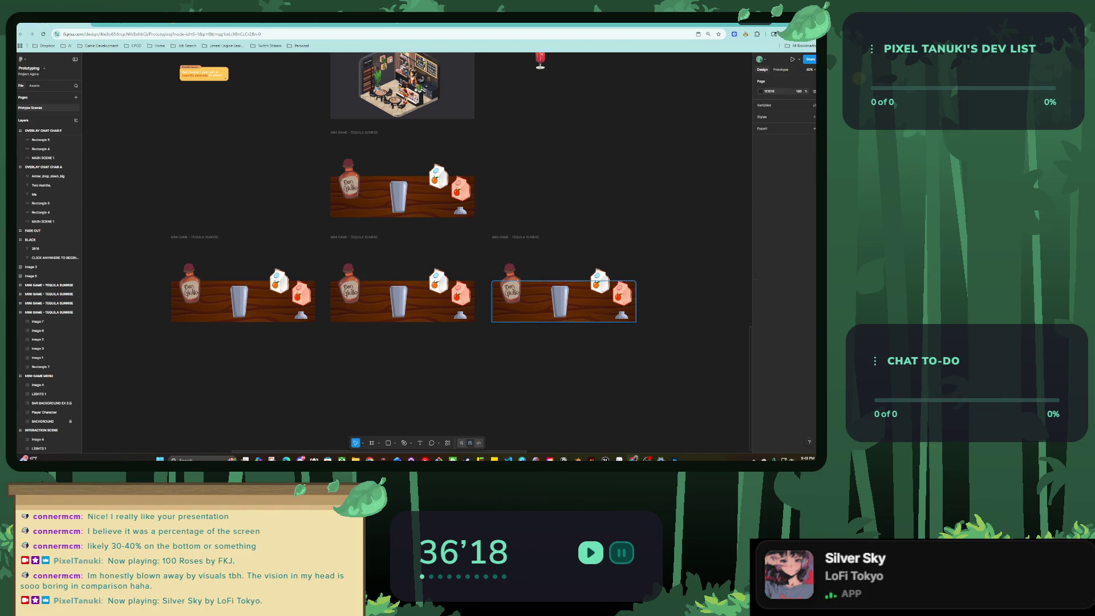
# Rename the copies MINI GAME - POM, MINI GAME - ORANGE and MINI GAME - TEQUILA.
pyautogui.doubleClick(515, 237)
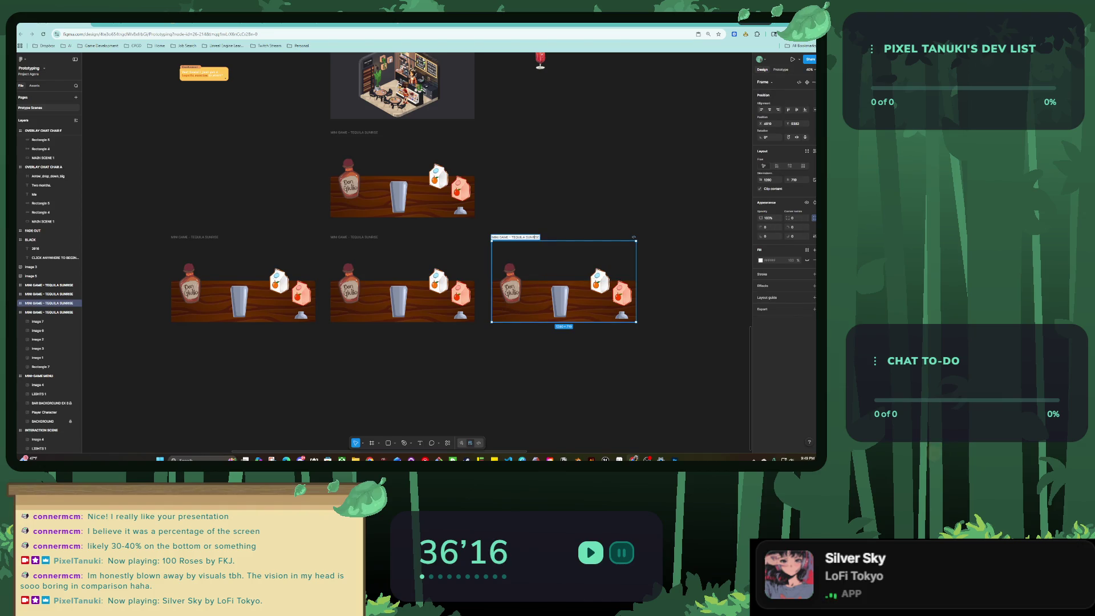
pyautogui.moveTo(511, 237); pyautogui.dragTo(540, 237)
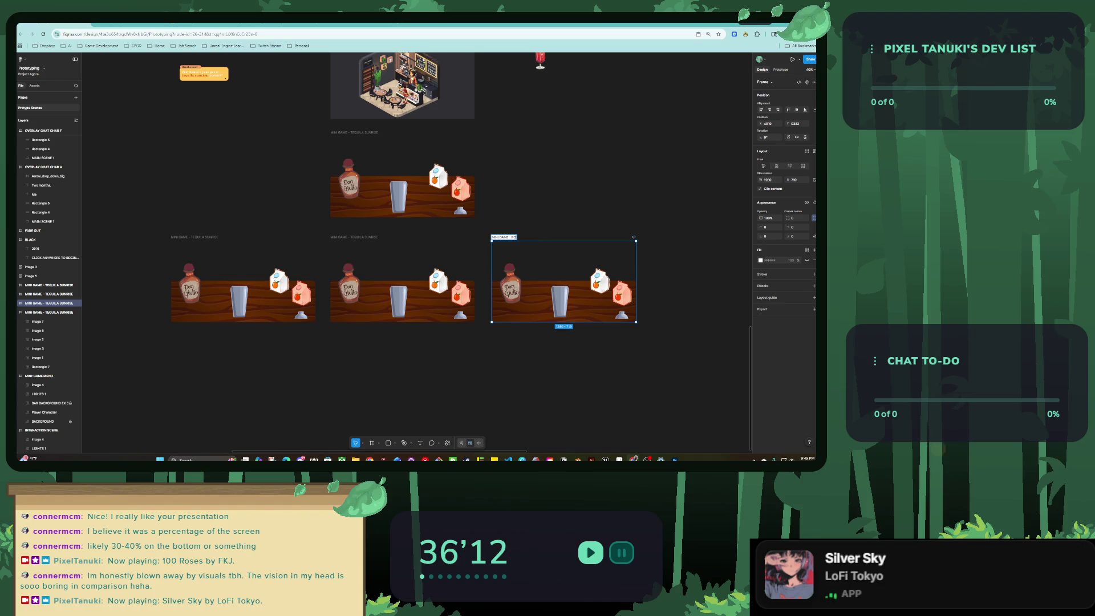
pyautogui.click(354, 237)
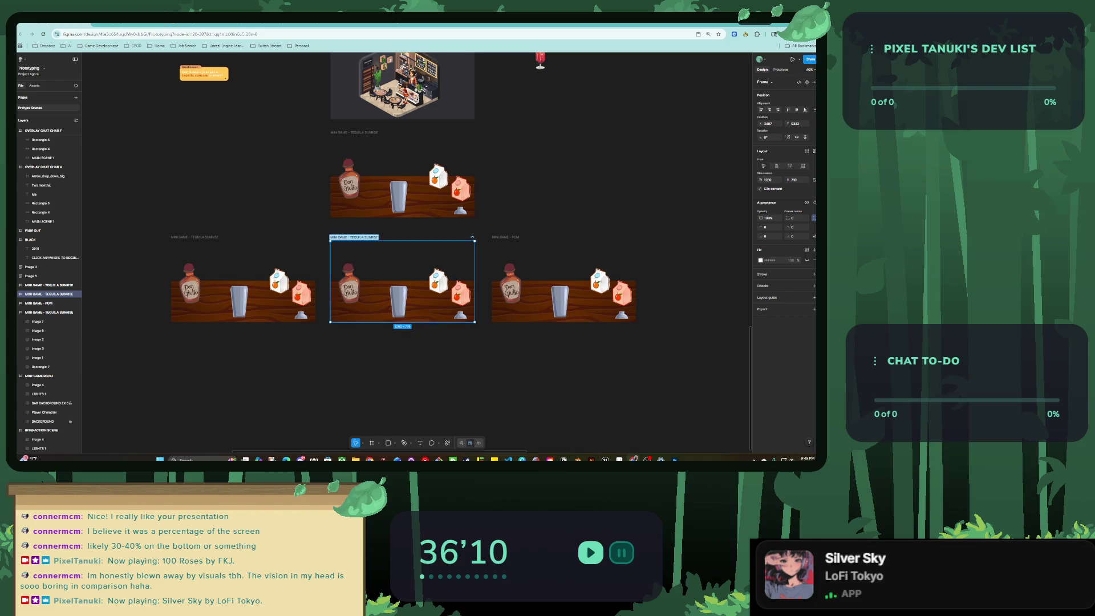
pyautogui.write('ORANGE')
pyautogui.click(194, 236)
pyautogui.doubleClick(212, 236)
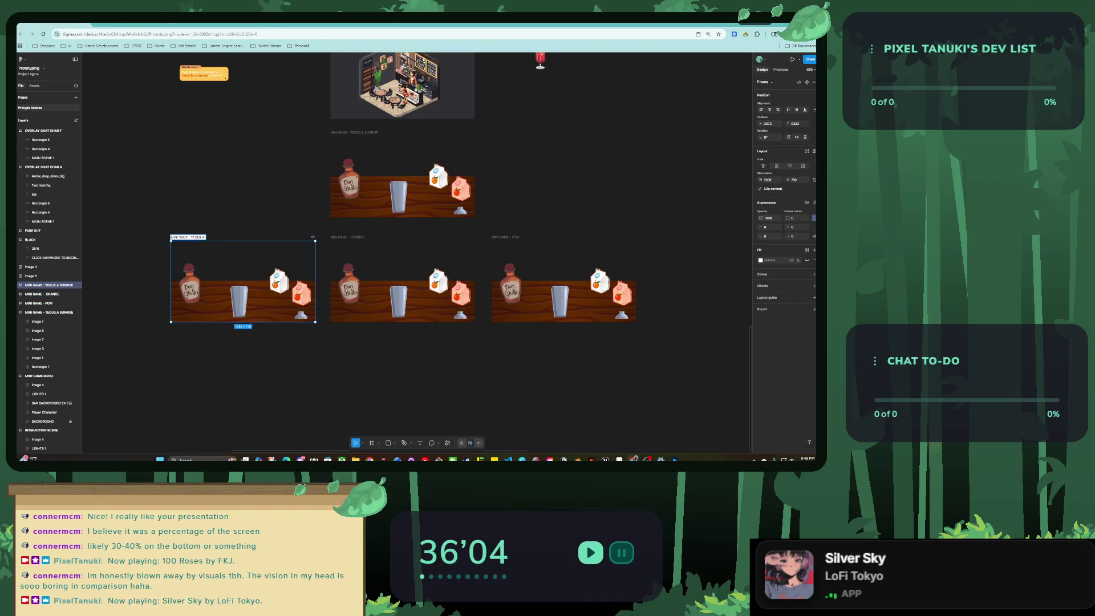
pyautogui.press('Escape')
pyautogui.scroll(2, 313, 260)
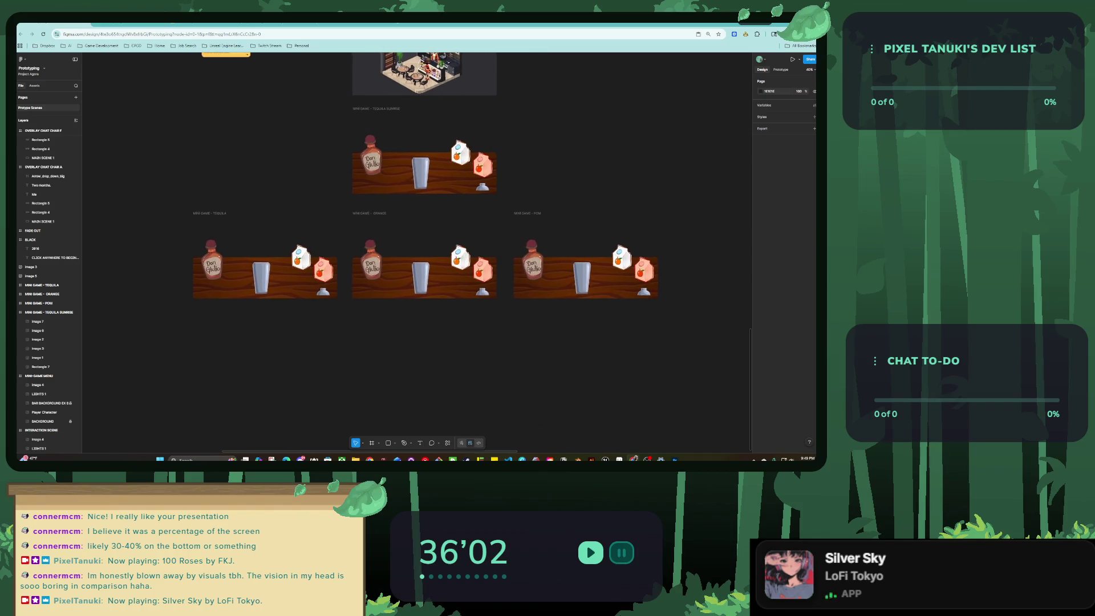
pyautogui.click(43, 285)
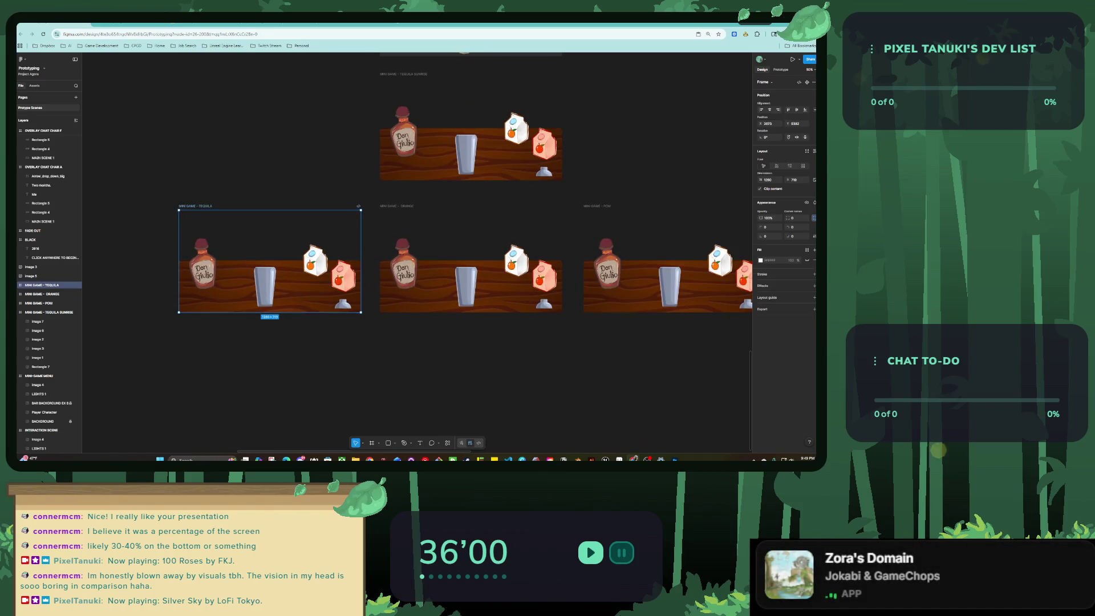
pyautogui.click(49, 311)
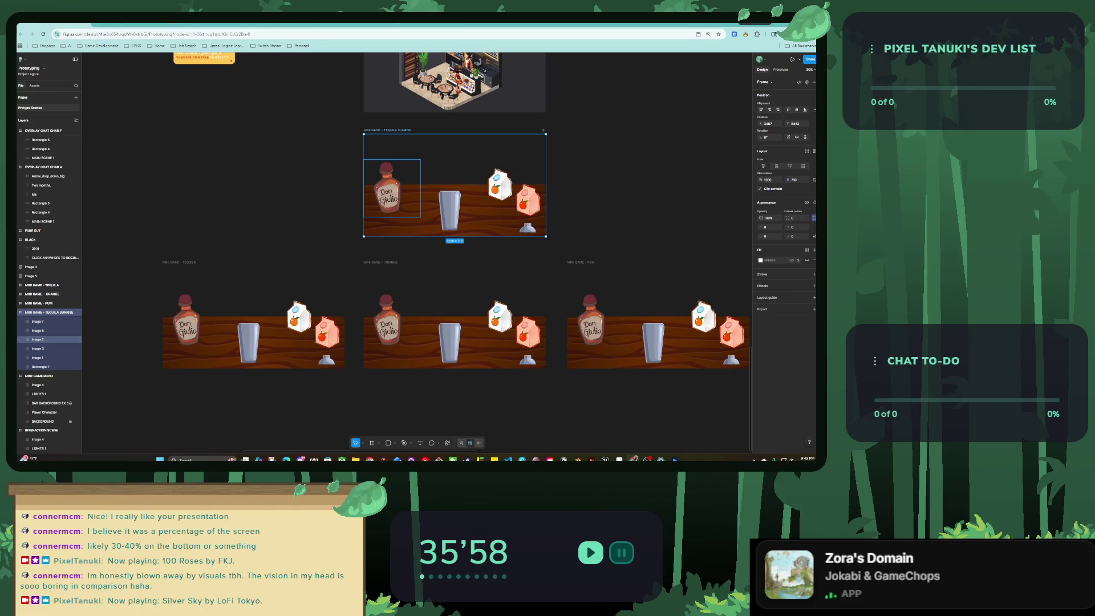
pyautogui.click(38, 340)
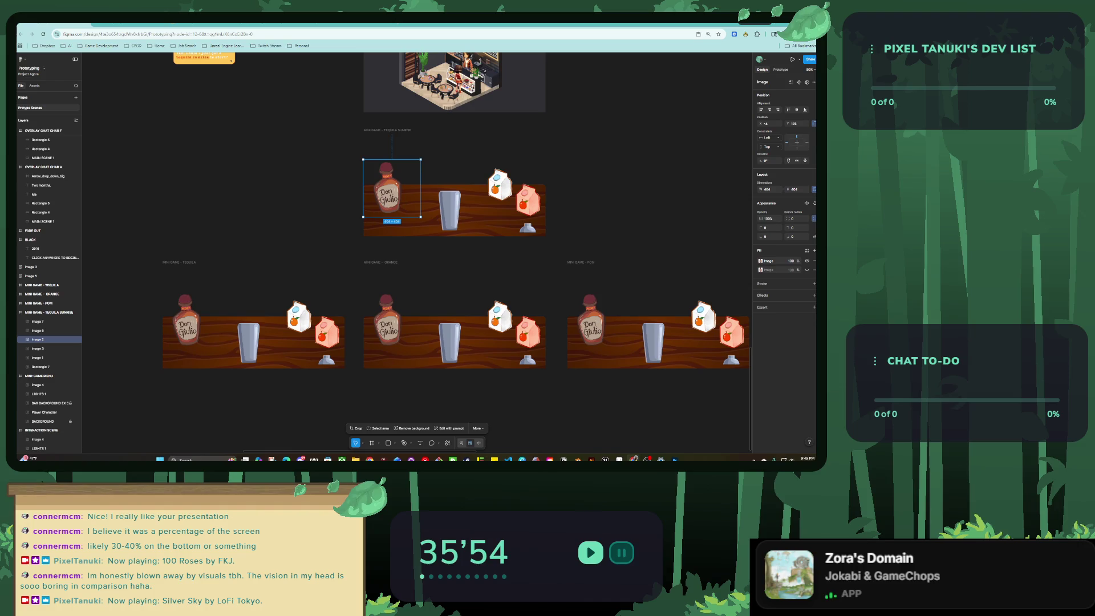
# Give the Don Giulio bottle a While pressing interaction that swaps the overlay to MINI GAME - TEQUILA.
pyautogui.hotkey('shift', 'e')
pyautogui.click(813, 97)
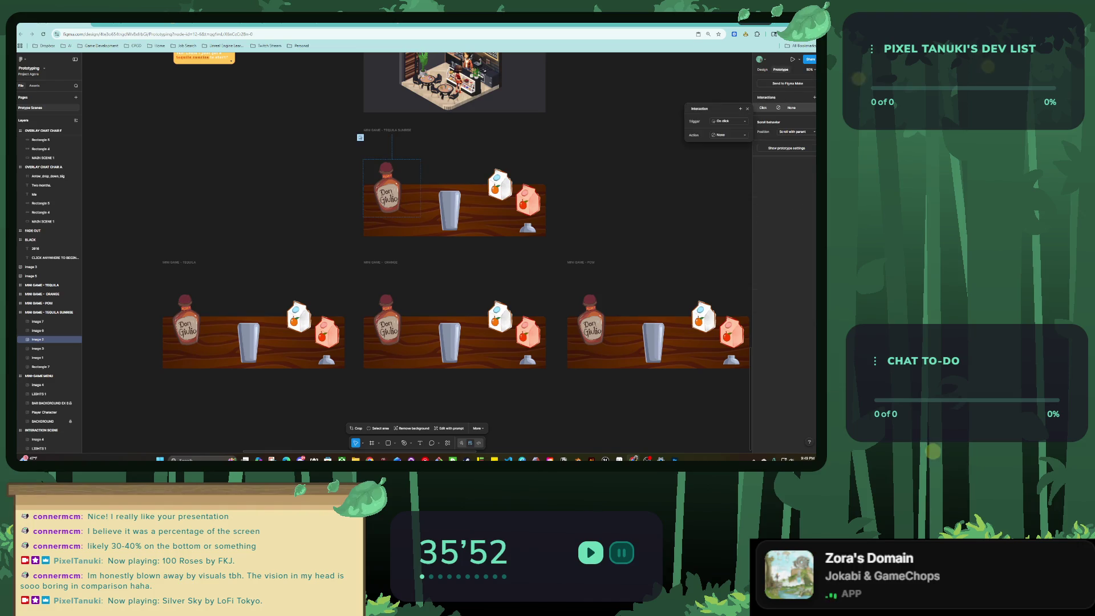
pyautogui.click(727, 121)
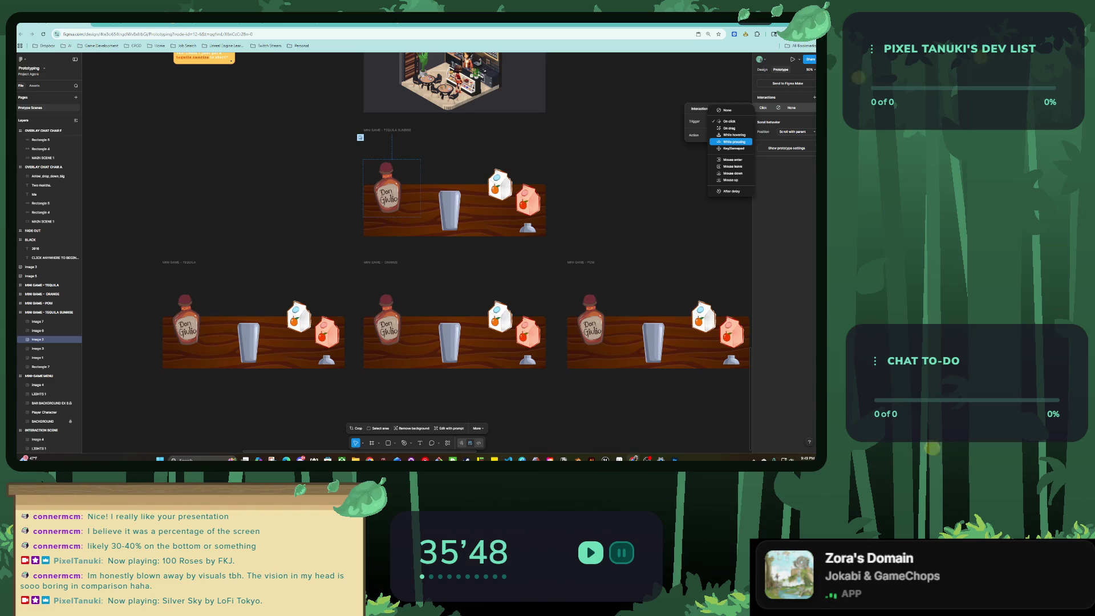
pyautogui.click(735, 141)
pyautogui.click(725, 135)
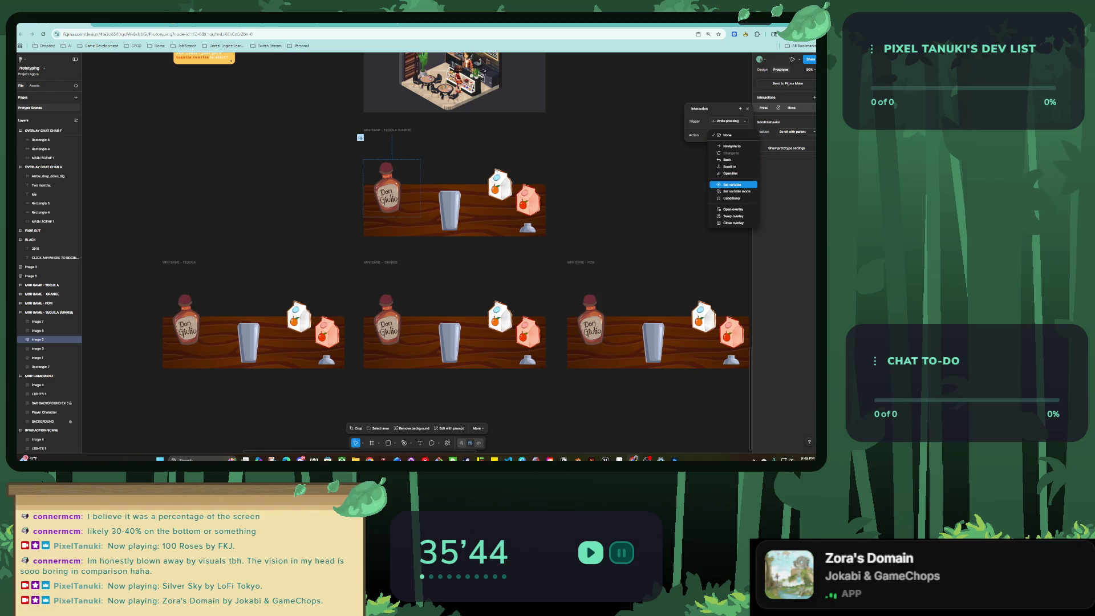
pyautogui.click(733, 216)
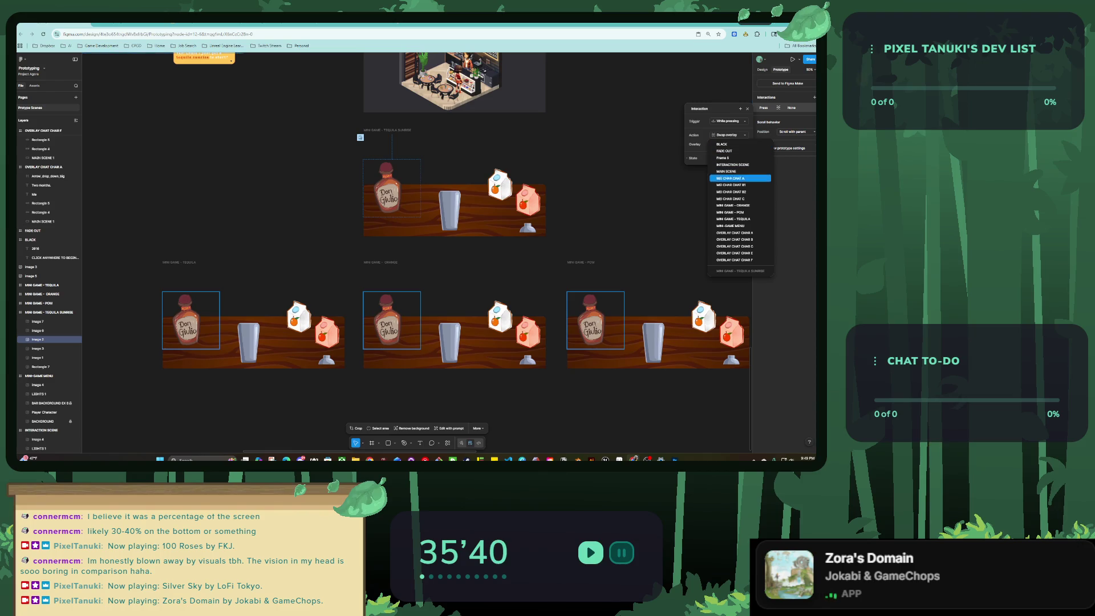
pyautogui.click(733, 218)
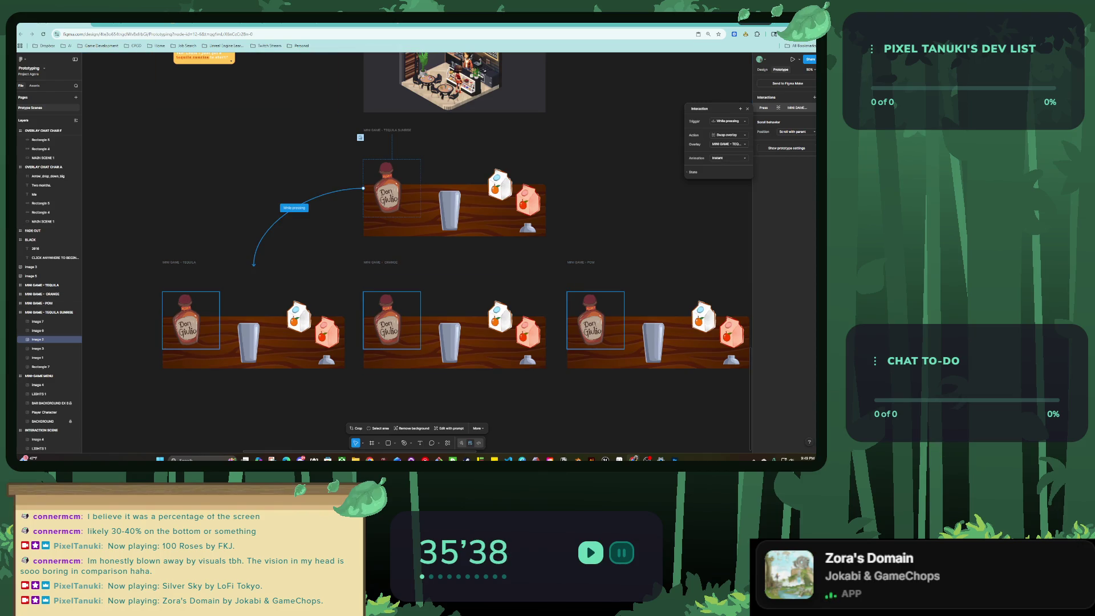
pyautogui.press('Escape')
pyautogui.hscroll(-3, 479, 256)
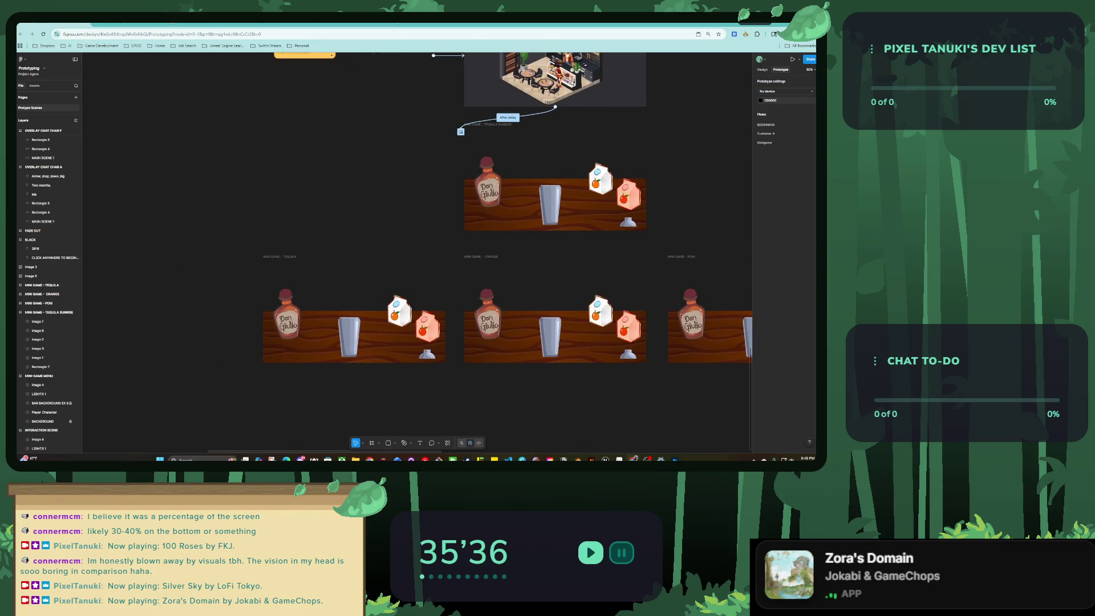
pyautogui.hscroll(1, 417, 256)
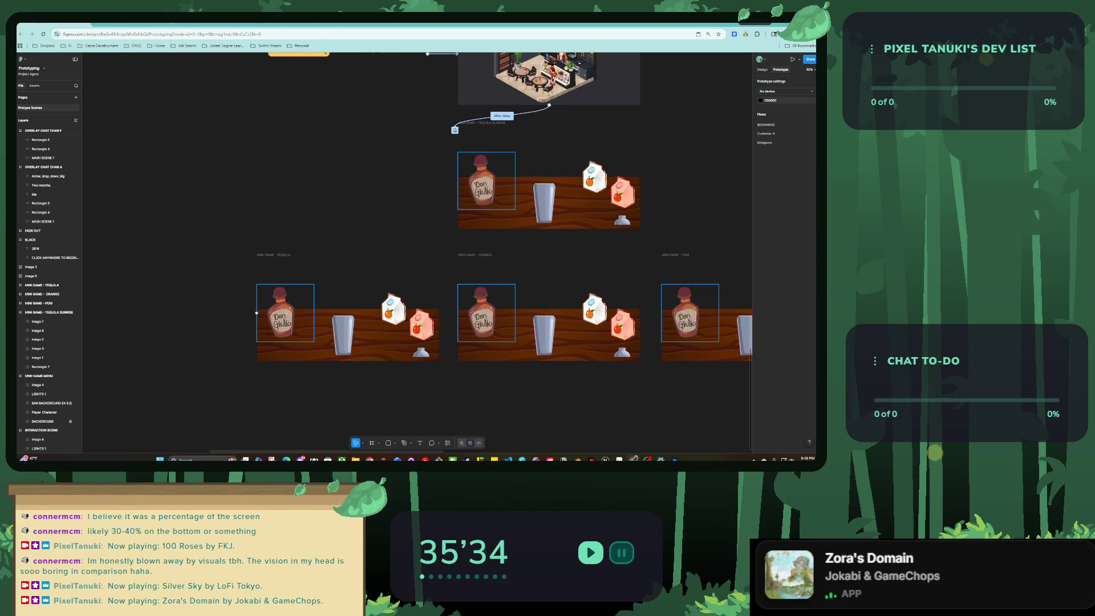
pyautogui.click(274, 325)
# Raise the Don Giulio bottle slightly on the table and try a drop shadow on it.
pyautogui.scroll(5, 266, 354)
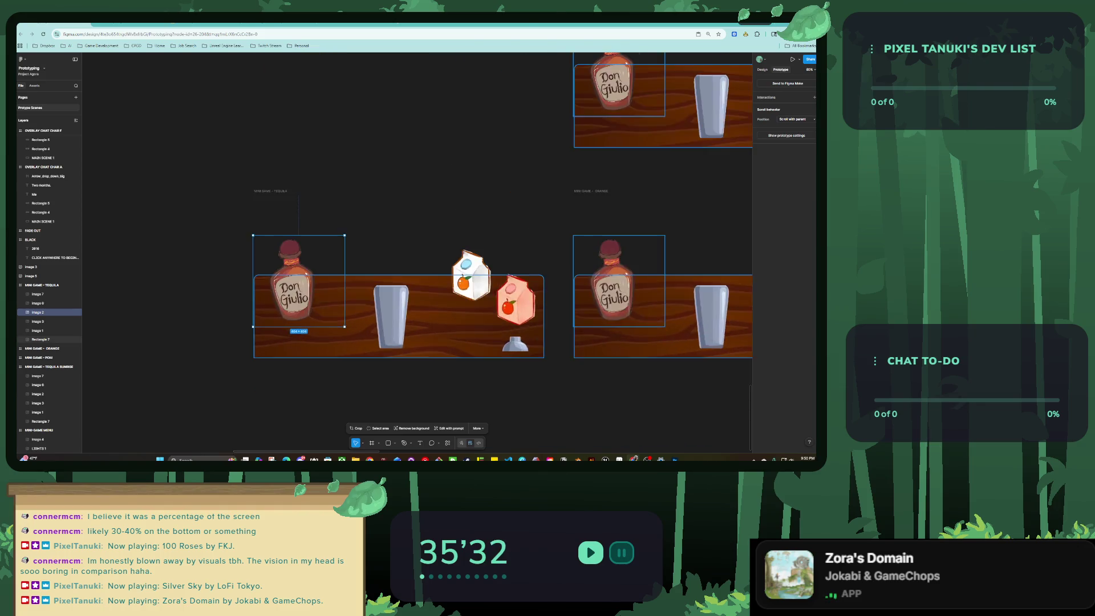
pyautogui.moveTo(308, 257); pyautogui.dragTo(310, 233)
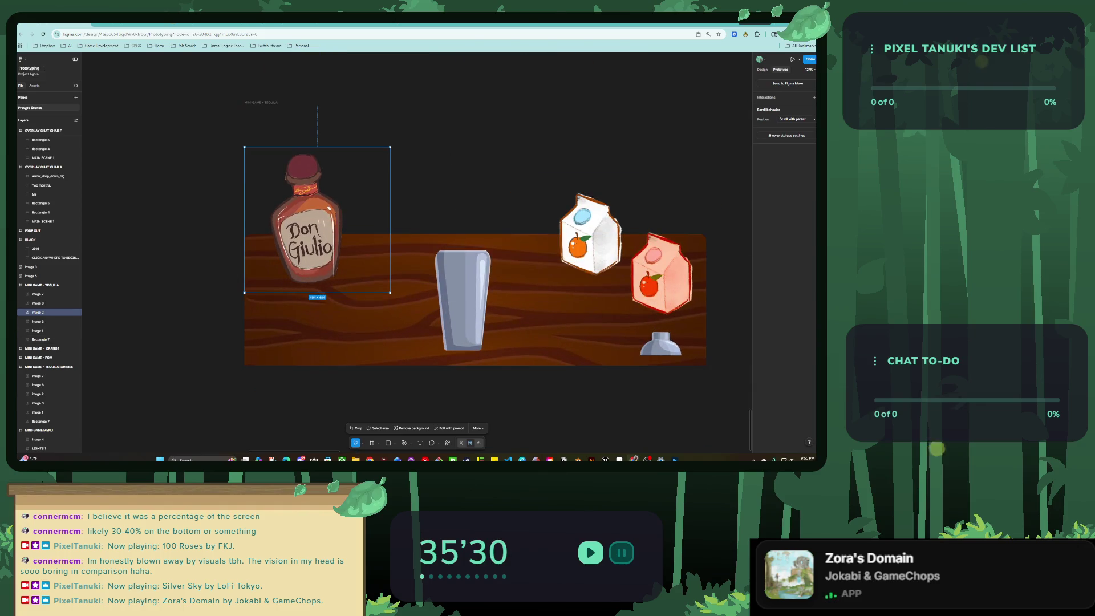
pyautogui.hotkey('alt', '8')
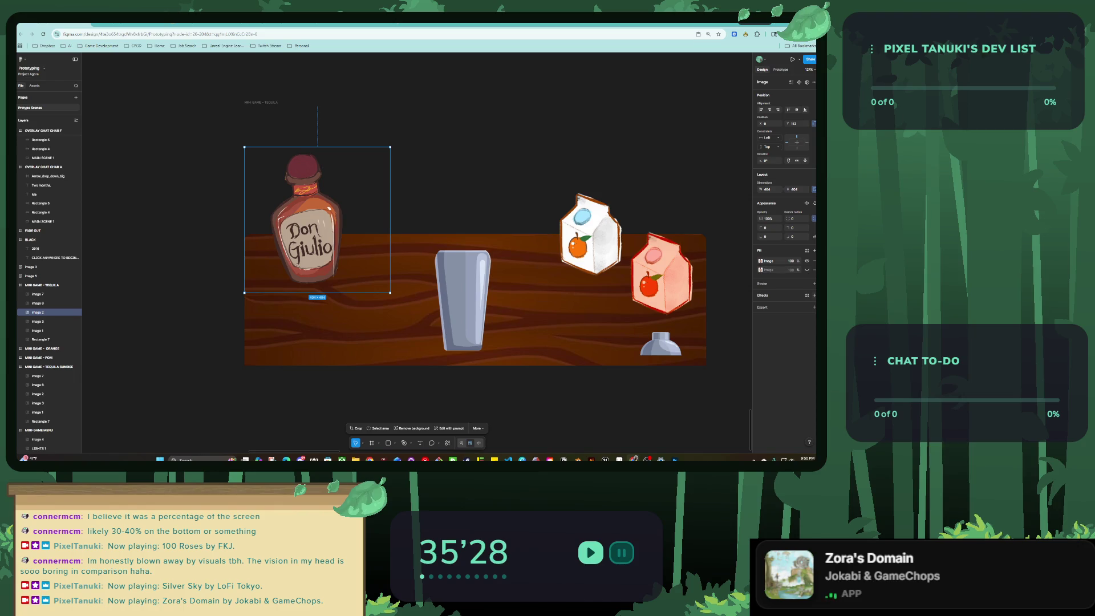
pyautogui.click(814, 295)
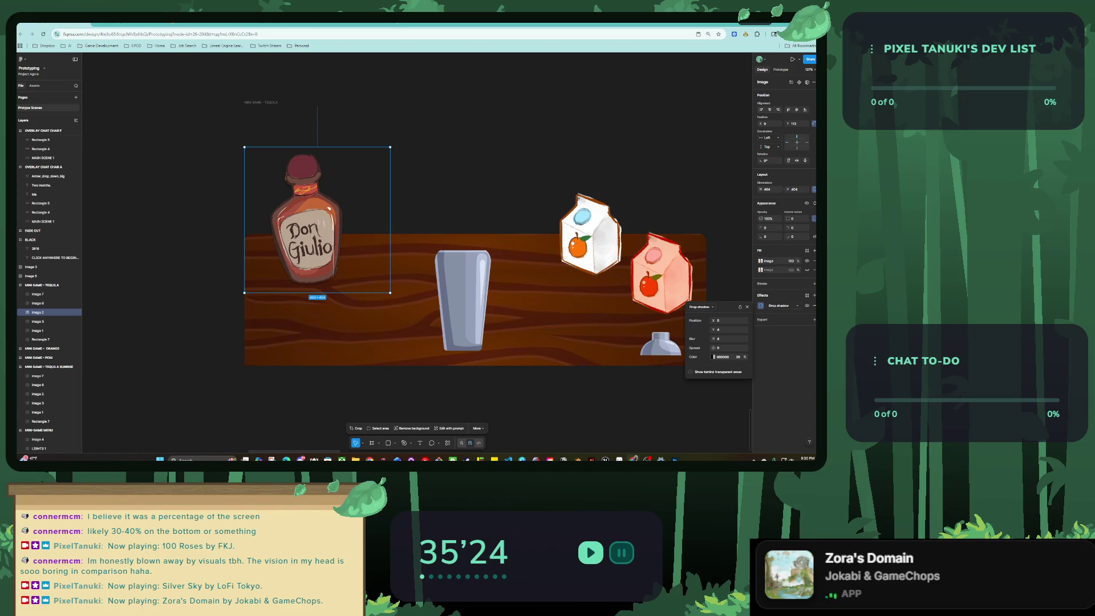
pyautogui.press('Escape')
# Draw a flat black ellipse on the table beneath the bottle.
pyautogui.click(394, 443)
pyautogui.click(415, 411)
pyautogui.moveTo(289, 306)
pyautogui.mouseDown()
pyautogui.moveTo(347, 319)
pyautogui.moveTo(297, 307)
pyautogui.moveTo(338, 316)
pyautogui.mouseUp()
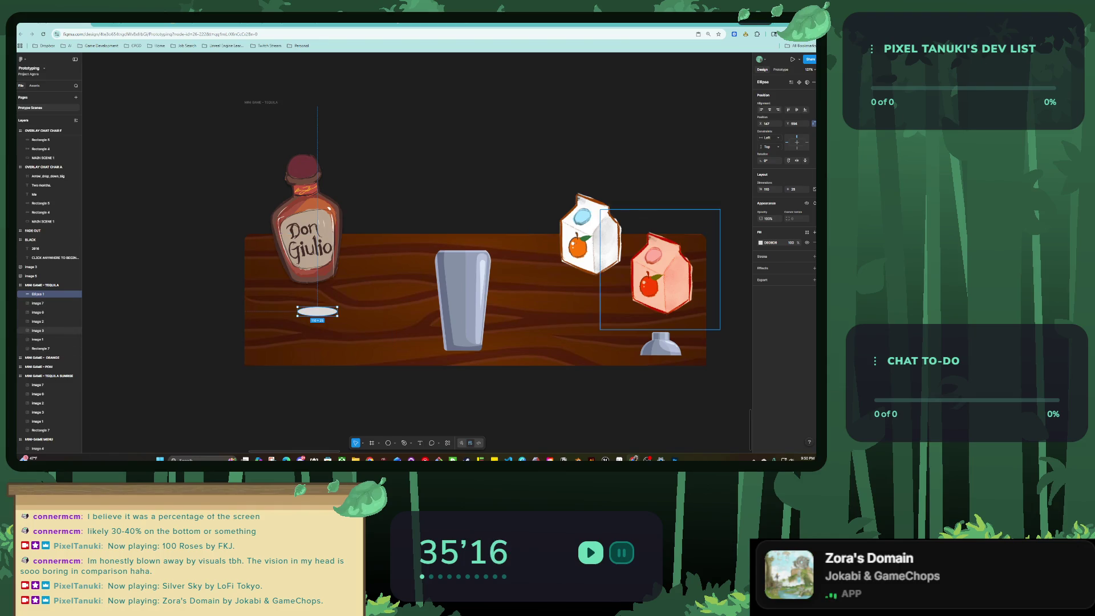
pyautogui.click(760, 242)
pyautogui.click(688, 324)
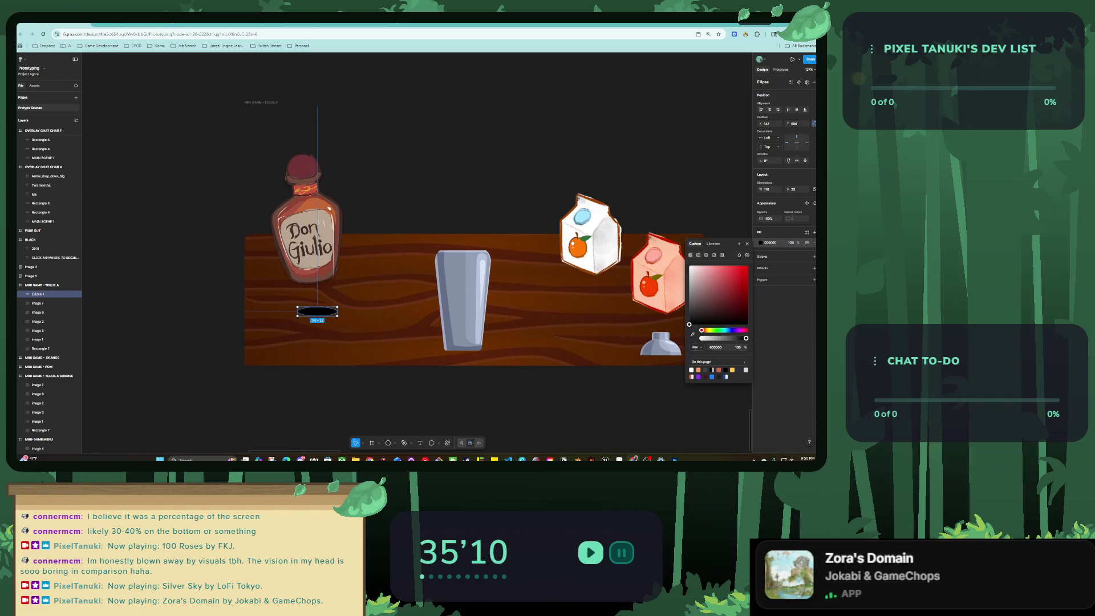
pyautogui.click(814, 268)
# Give the ellipse a Layer blur of 13.4 and 52% fill opacity.
pyautogui.click(760, 279)
pyautogui.click(701, 279)
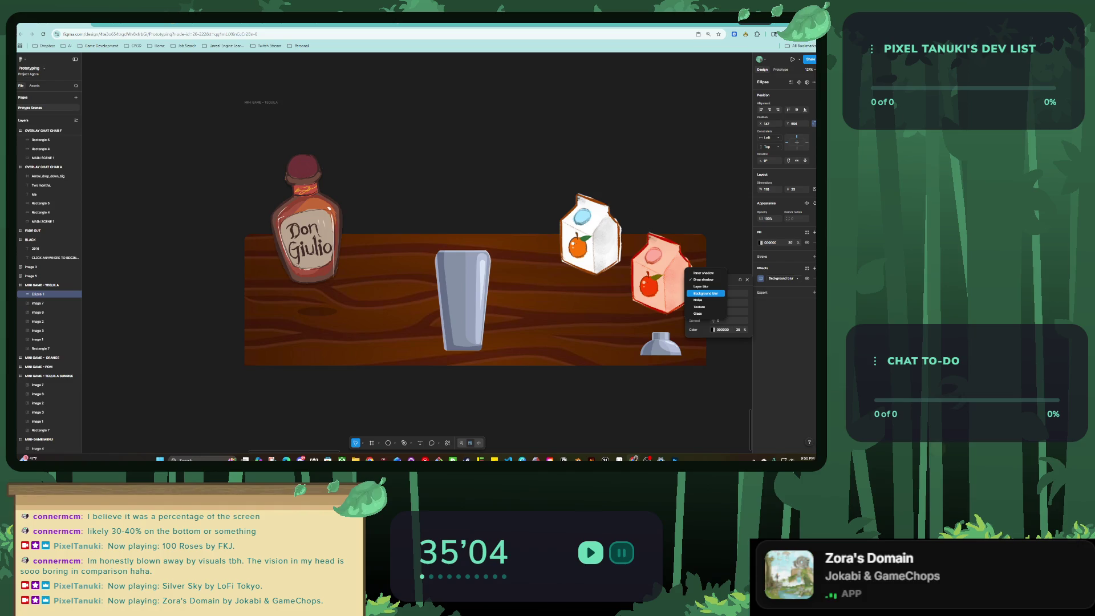
pyautogui.click(705, 293)
pyautogui.moveTo(712, 299)
pyautogui.mouseDown()
pyautogui.moveTo(736, 300)
pyautogui.moveTo(692, 301)
pyautogui.mouseUp()
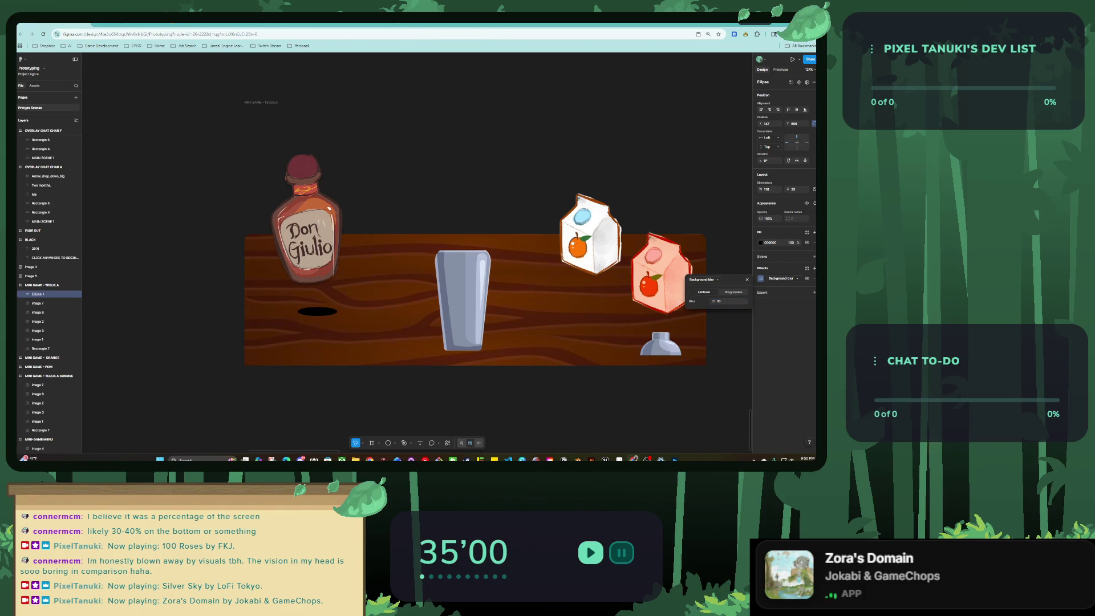
pyautogui.click(704, 279)
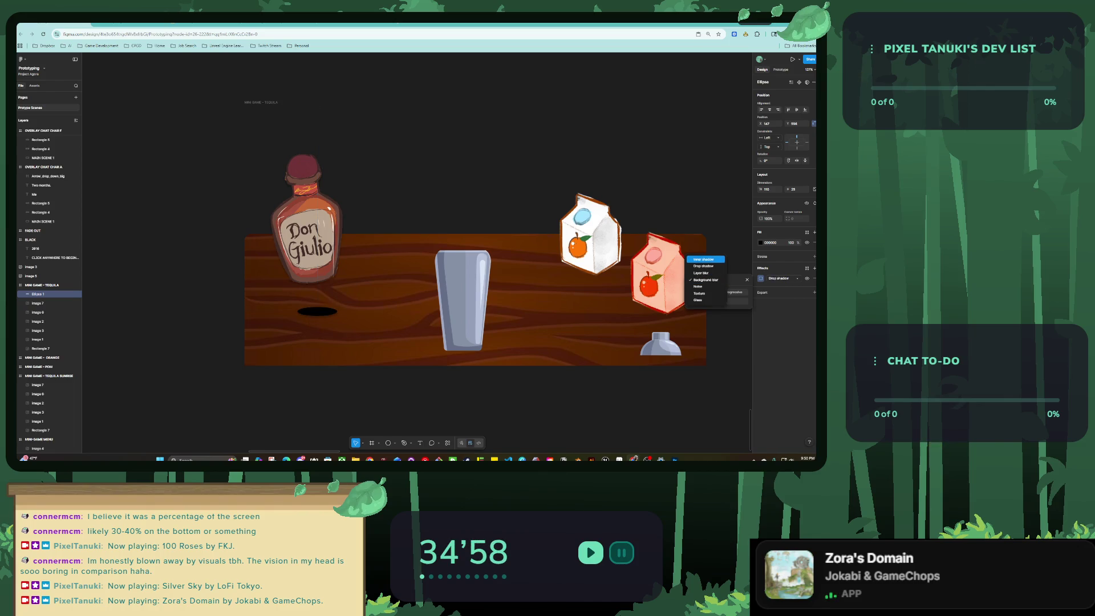
pyautogui.click(705, 272)
pyautogui.moveTo(712, 301); pyautogui.dragTo(727, 300)
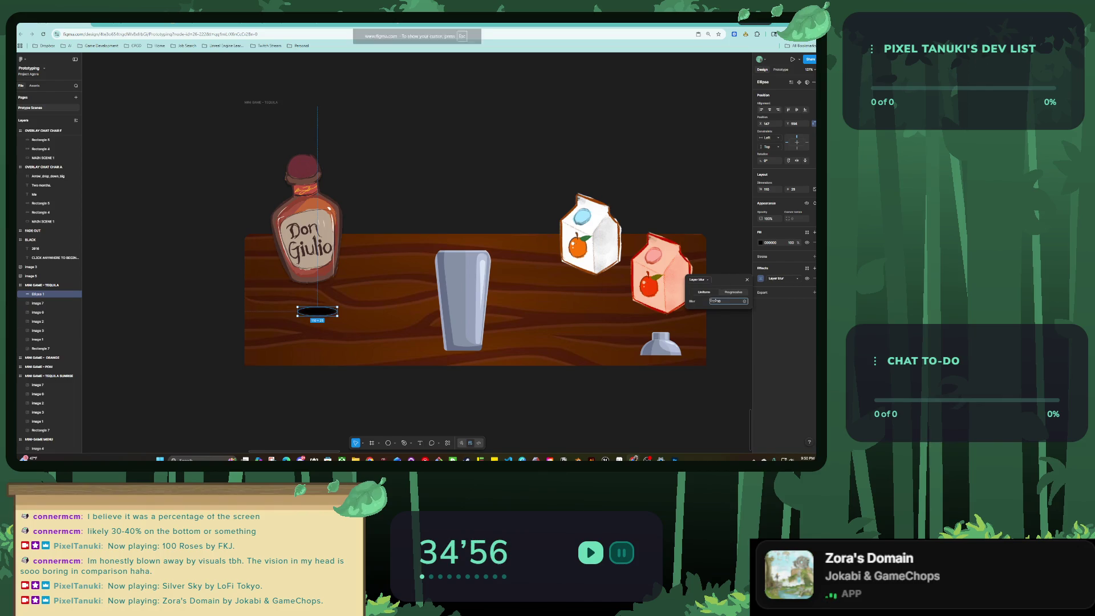
pyautogui.moveTo(790, 242); pyautogui.dragTo(763, 243)
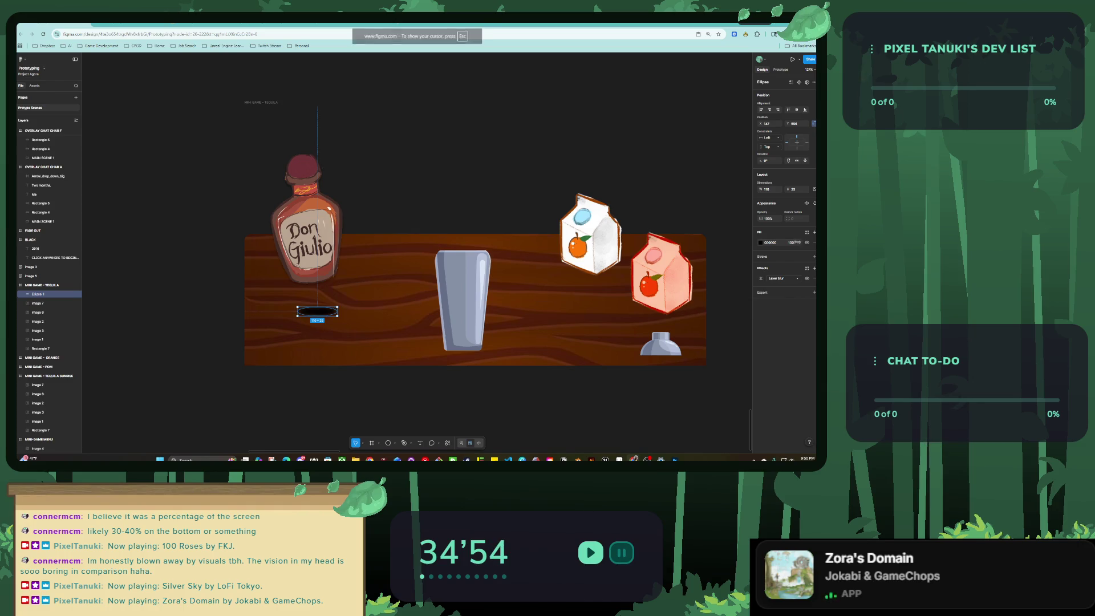
pyautogui.moveTo(307, 228); pyautogui.dragTo(311, 234)
pyautogui.keyDown('ctrl'); pyautogui.scroll(-3, 399, 257); pyautogui.keyUp('ctrl')
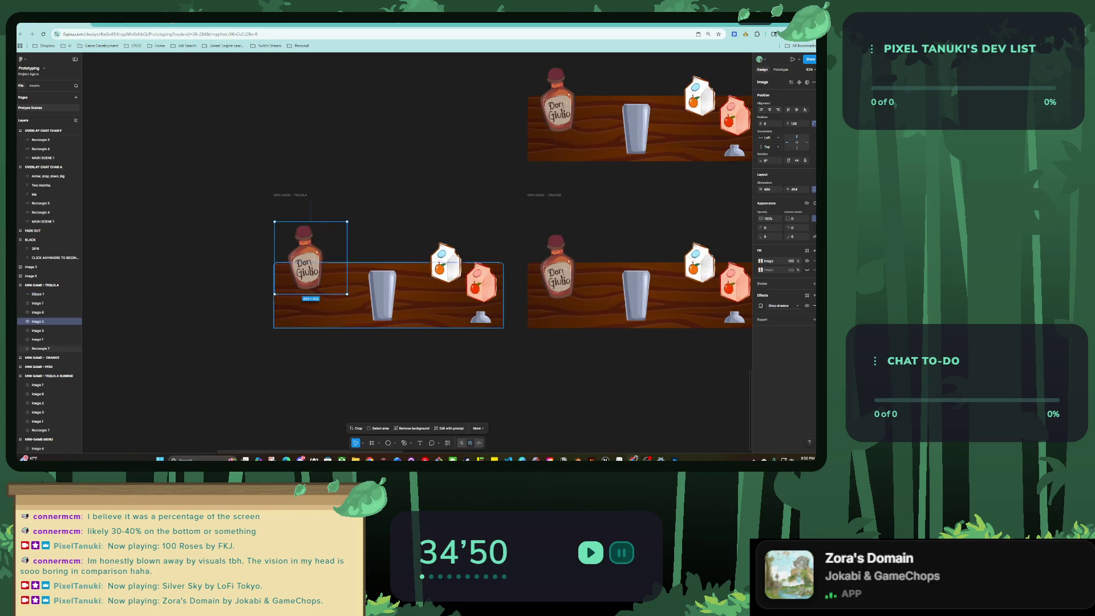
# Duplicate the MINI GAME - TEQUILA frame below and tip its bottle upside down over the shaker.
pyautogui.scroll(-2, 399, 228)
pyautogui.moveTo(394, 200); pyautogui.dragTo(394, 352)
pyautogui.scroll(-1, 354, 354)
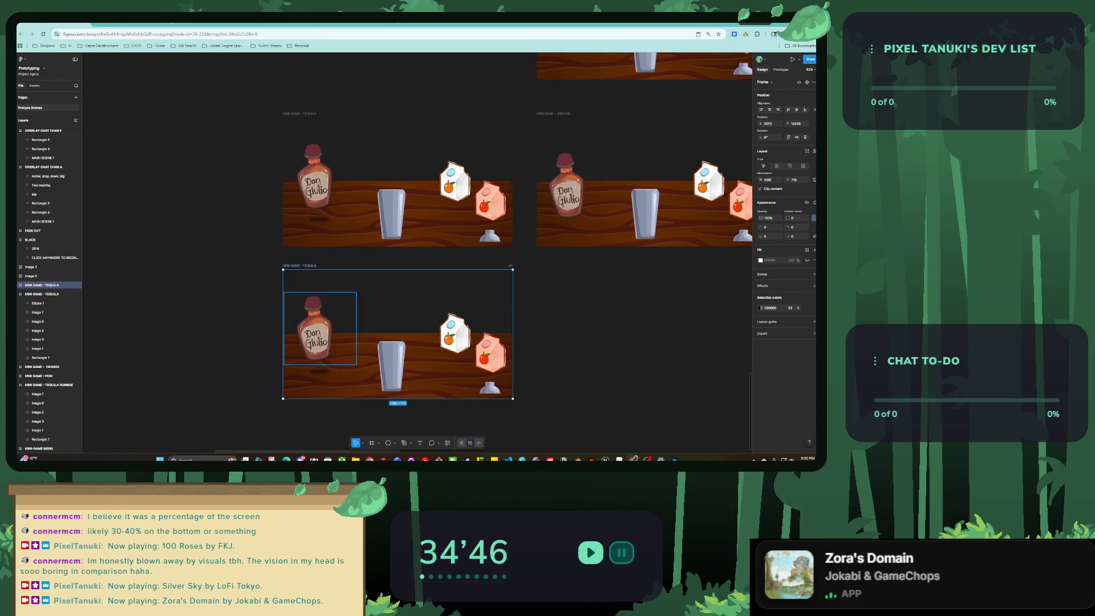
pyautogui.keyDown('ctrl'); pyautogui.scroll(3, 353, 353); pyautogui.keyUp('ctrl')
pyautogui.click(291, 319)
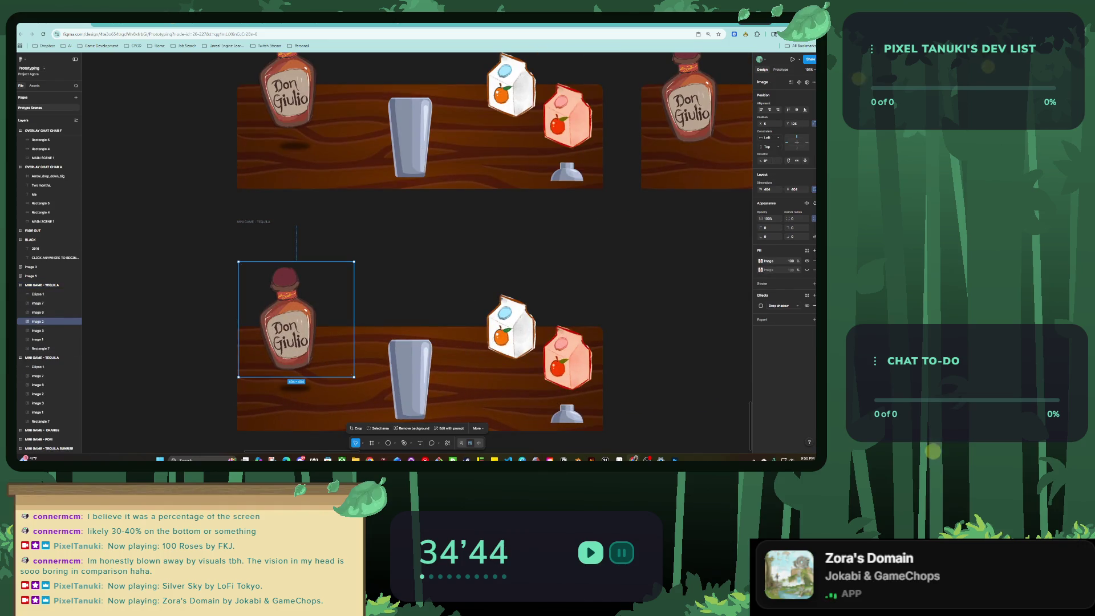
pyautogui.moveTo(358, 380); pyautogui.dragTo(217, 319)
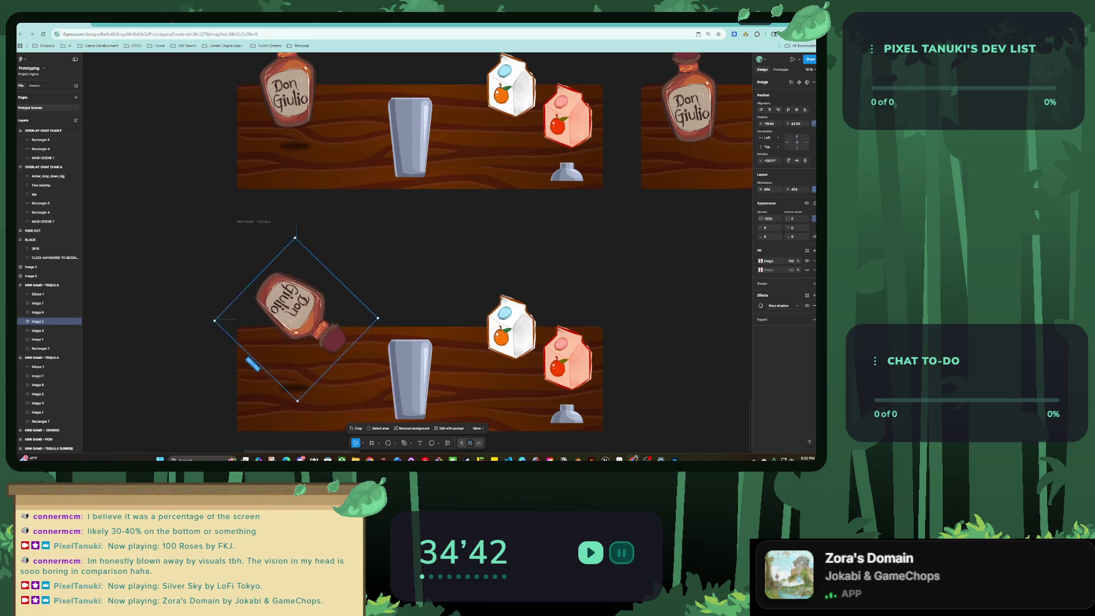
pyautogui.moveTo(295, 310); pyautogui.dragTo(347, 291)
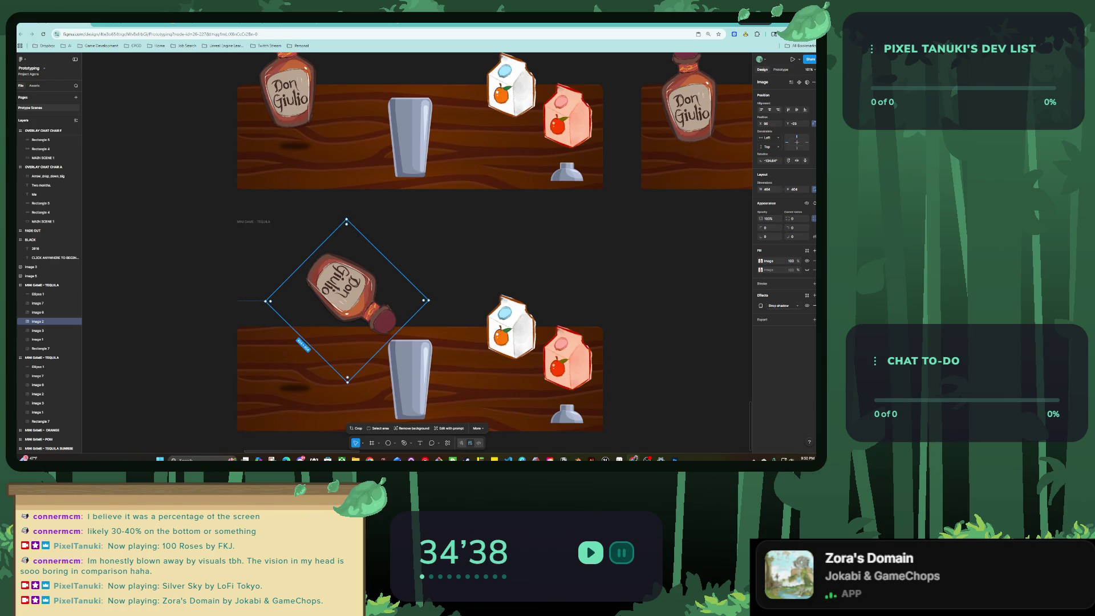
pyautogui.moveTo(347, 290); pyautogui.dragTo(354, 288)
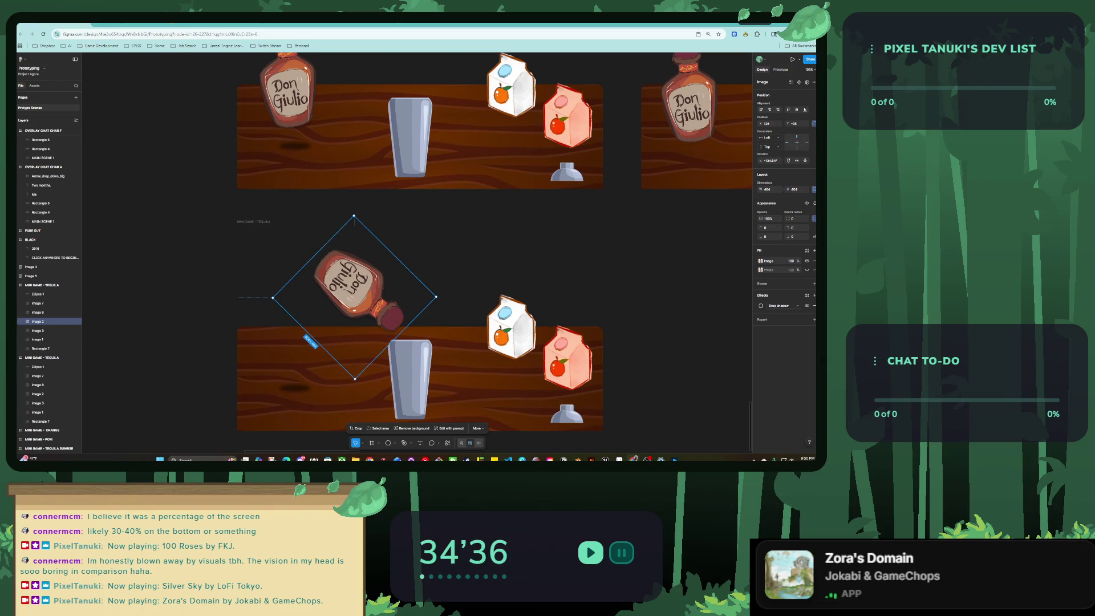
# Crop the lower edge of the tipped bottle and shift it right.
pyautogui.doubleClick(354, 289)
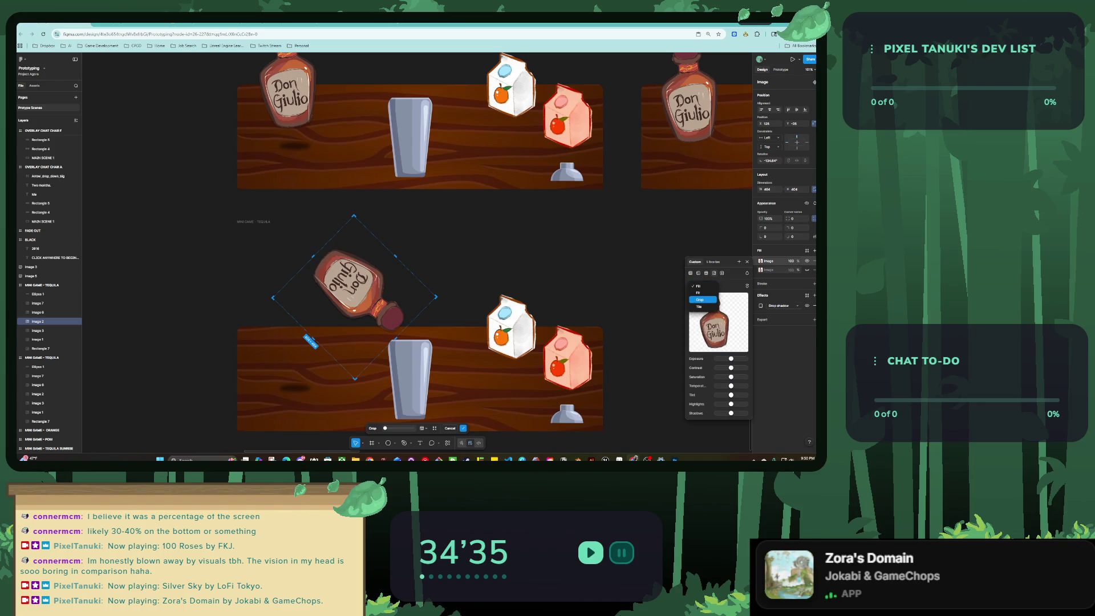
pyautogui.moveTo(395, 338); pyautogui.dragTo(377, 320)
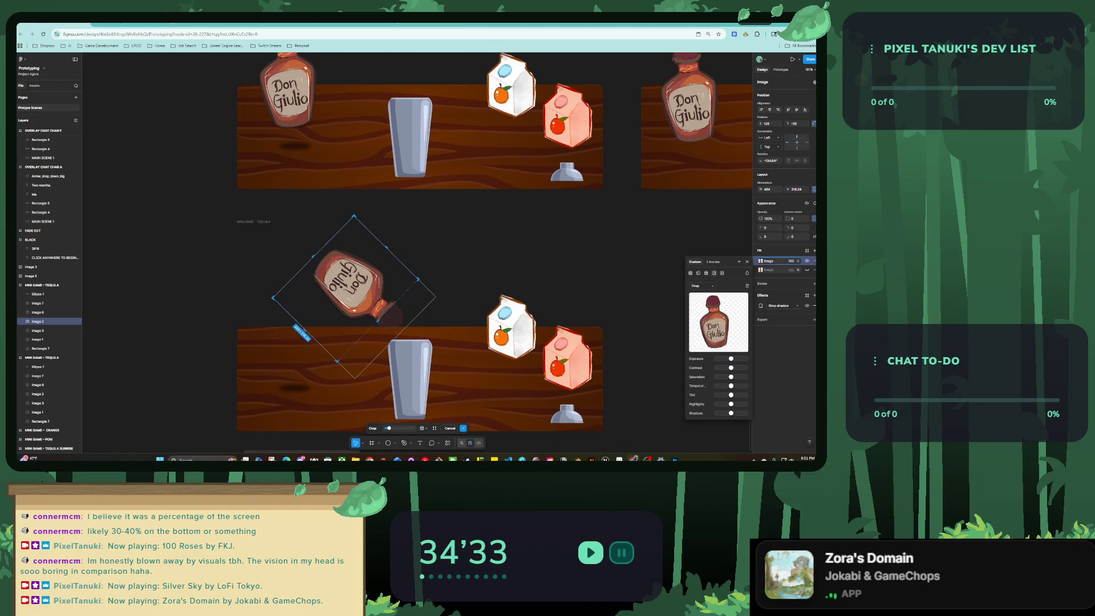
pyautogui.press('Return')
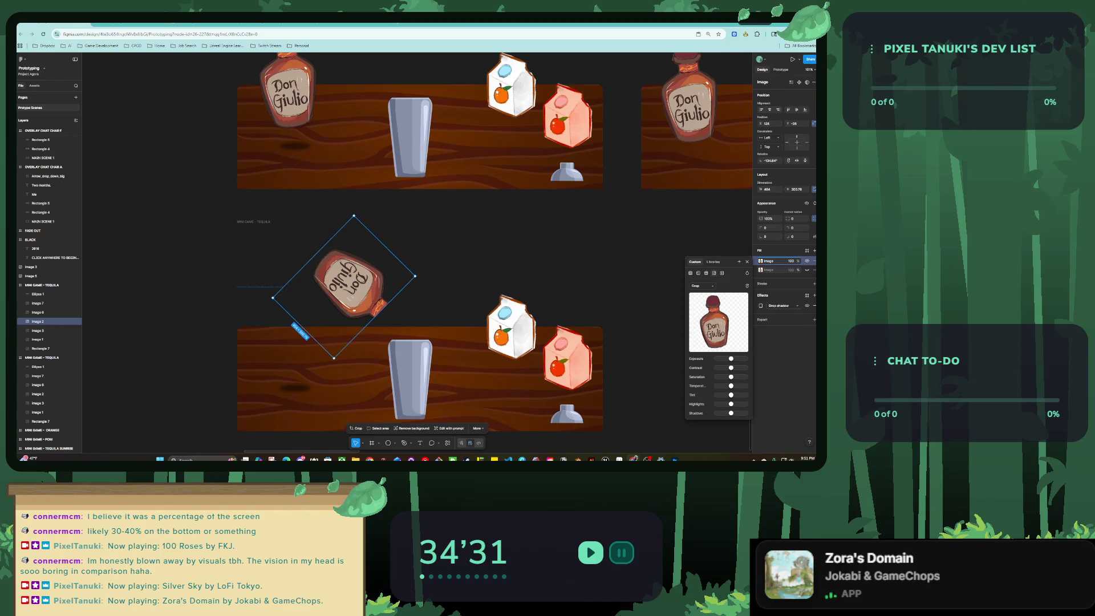
pyautogui.moveTo(354, 285); pyautogui.dragTo(422, 306)
pyautogui.scroll(-1, 368, 283)
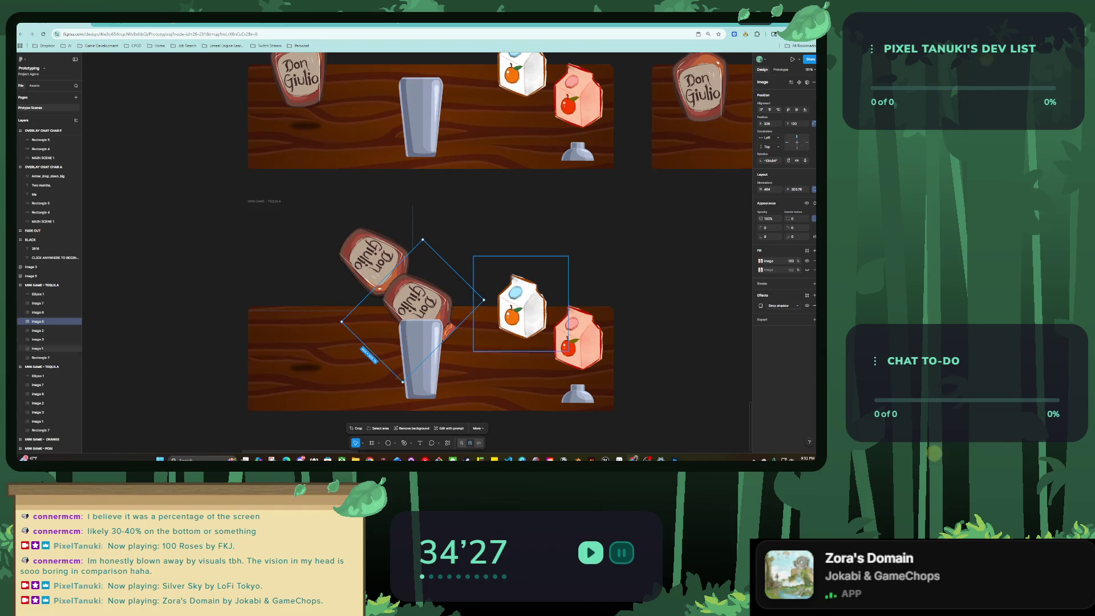
# Crop the copied bottle image down to just its cap.
pyautogui.press('Return')
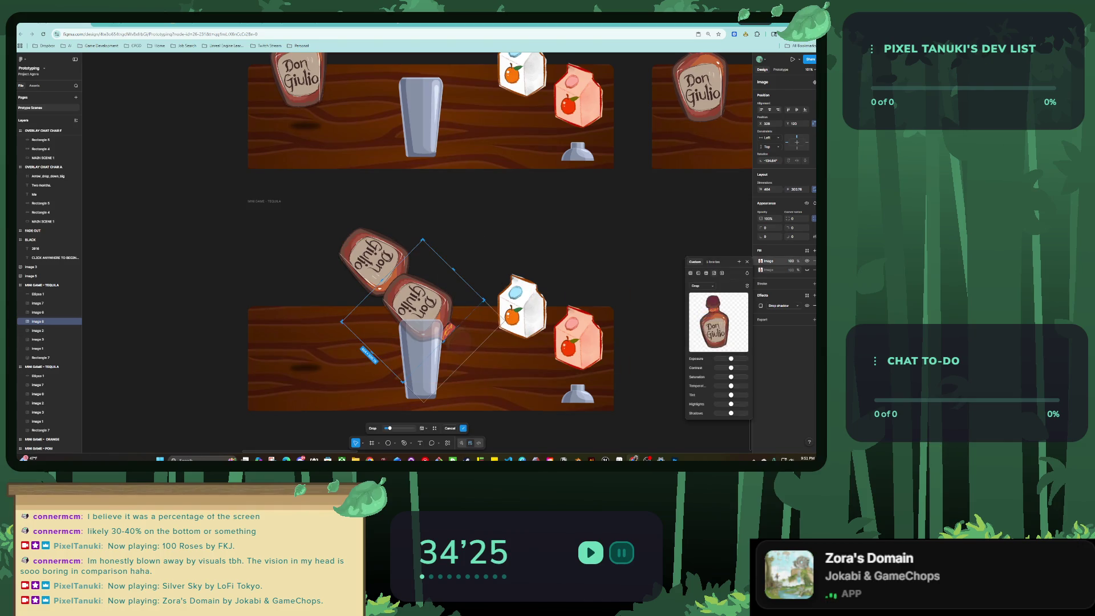
pyautogui.click(700, 286)
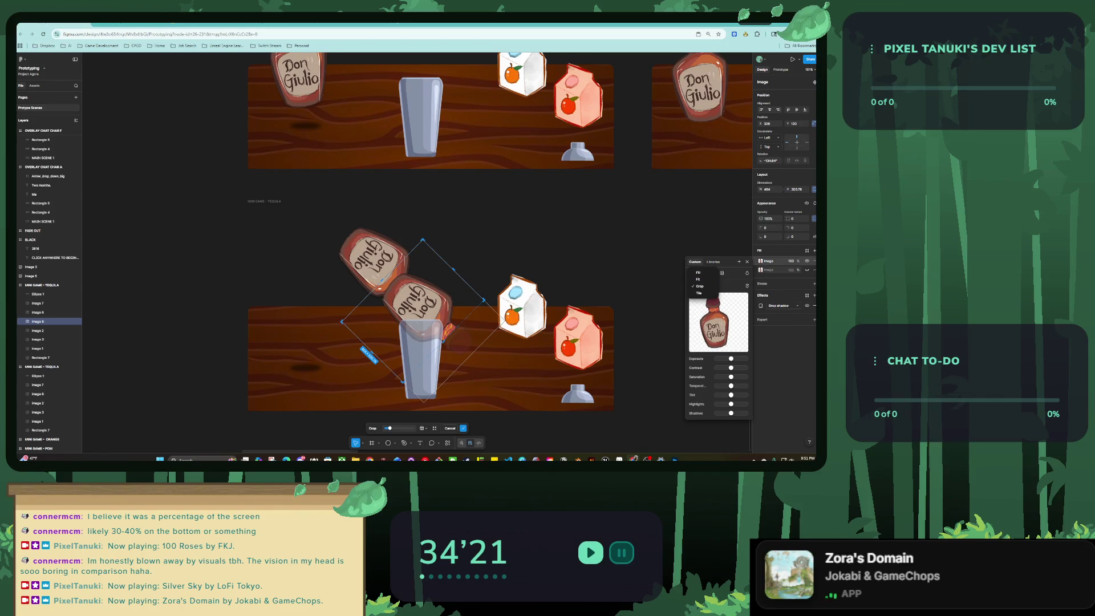
pyautogui.moveTo(382, 280); pyautogui.dragTo(464, 361)
pyautogui.moveTo(426, 324); pyautogui.dragTo(442, 339)
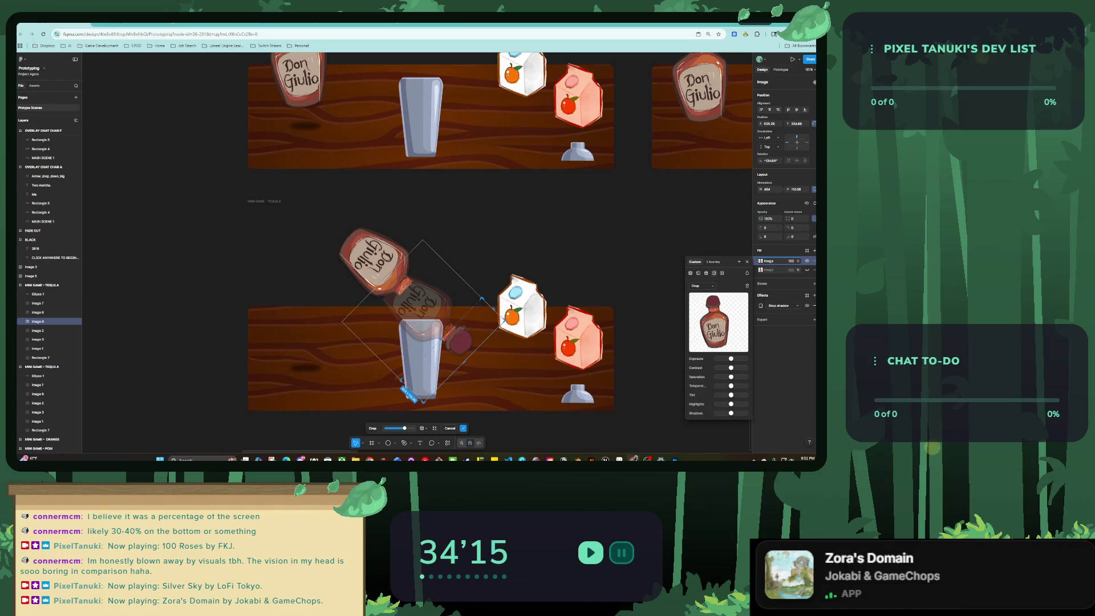
pyautogui.press('Return')
pyautogui.click(420, 359)
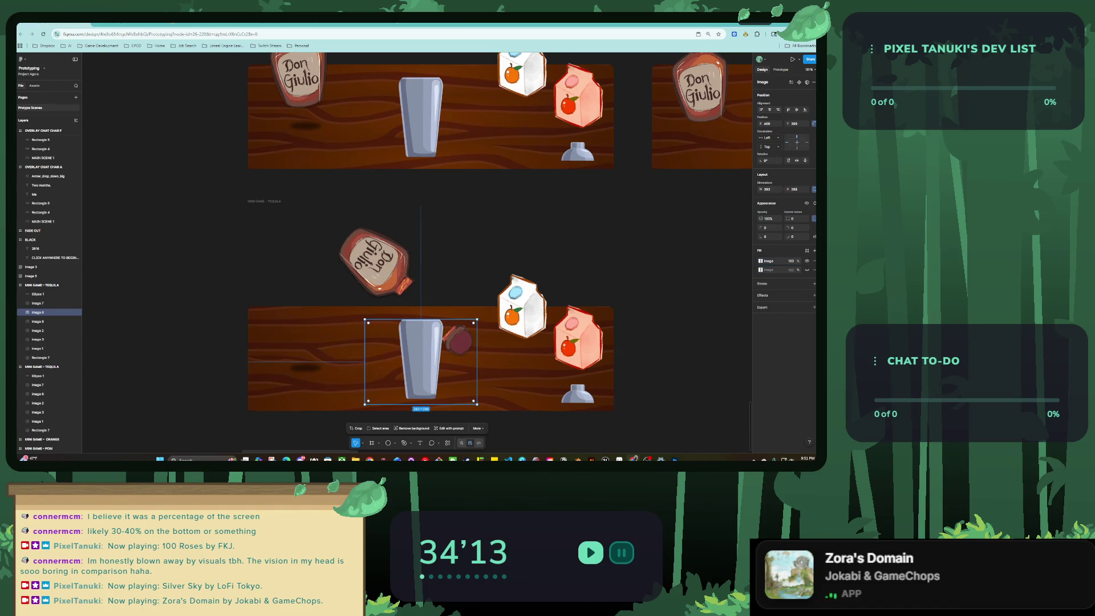
pyautogui.click(761, 260)
pyautogui.click(521, 308)
pyautogui.click(421, 359)
# Float the cap above the table at a tilted angle, trimming its crop slightly.
pyautogui.moveTo(459, 340); pyautogui.dragTo(489, 246)
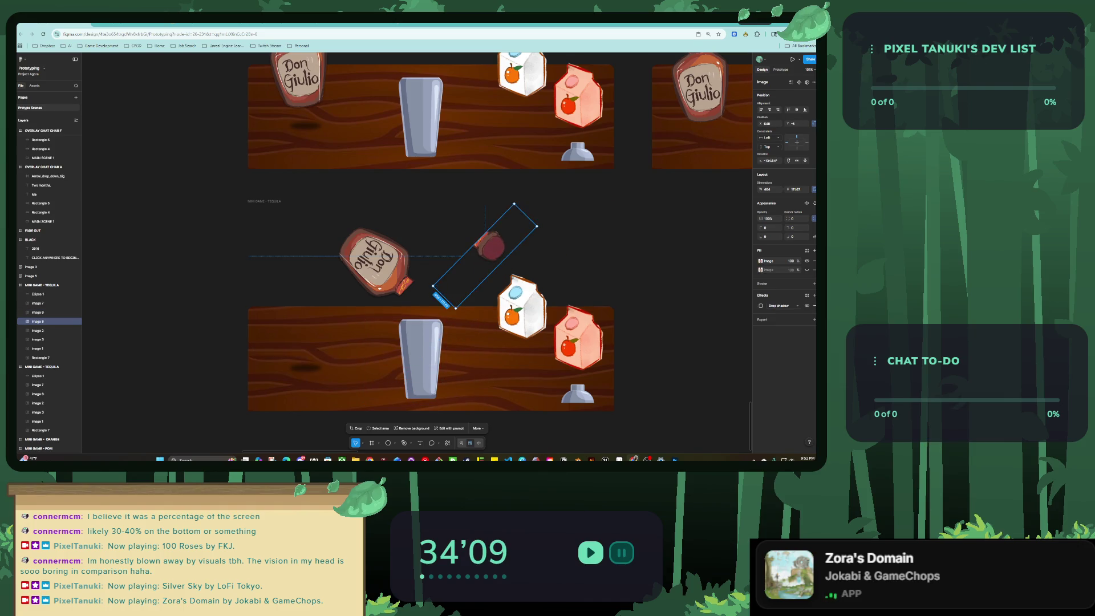
pyautogui.moveTo(432, 286); pyautogui.dragTo(511, 310)
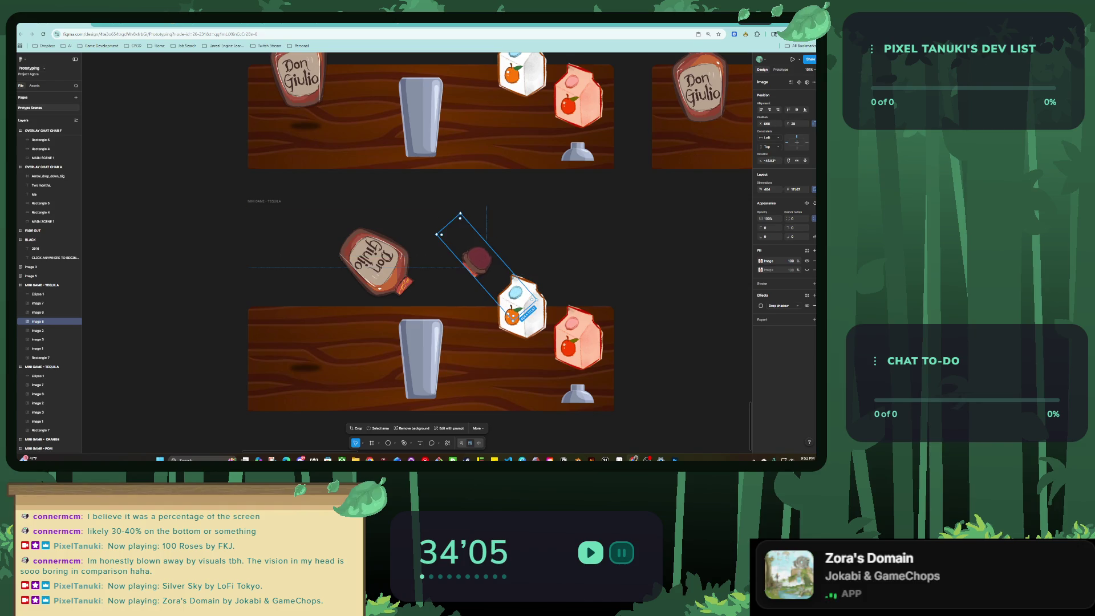
pyautogui.doubleClick(510, 306)
pyautogui.moveTo(513, 318); pyautogui.dragTo(514, 316)
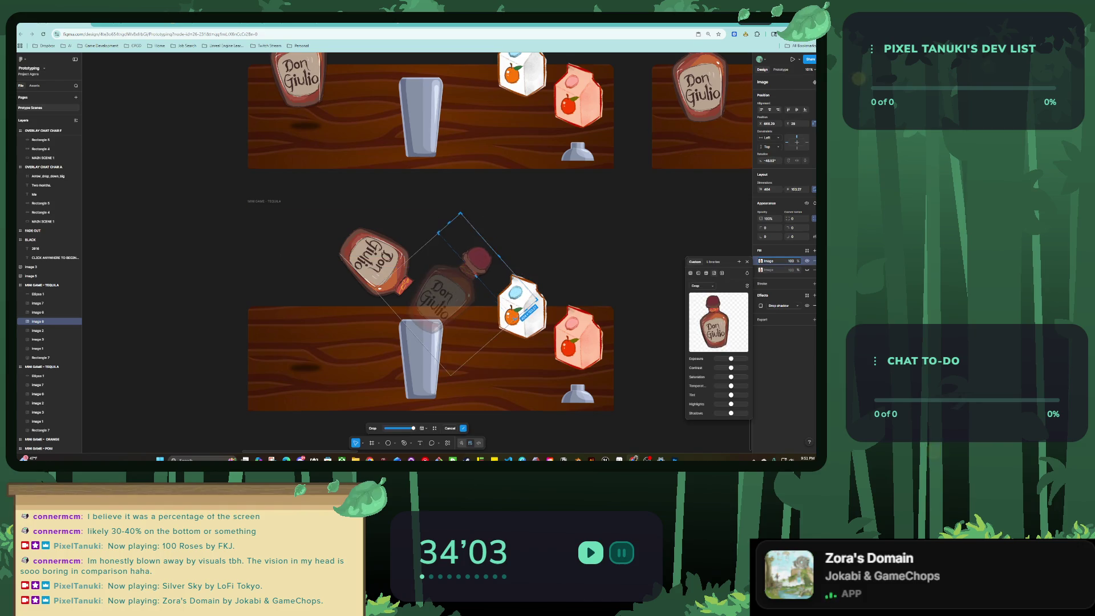
pyautogui.press('Escape')
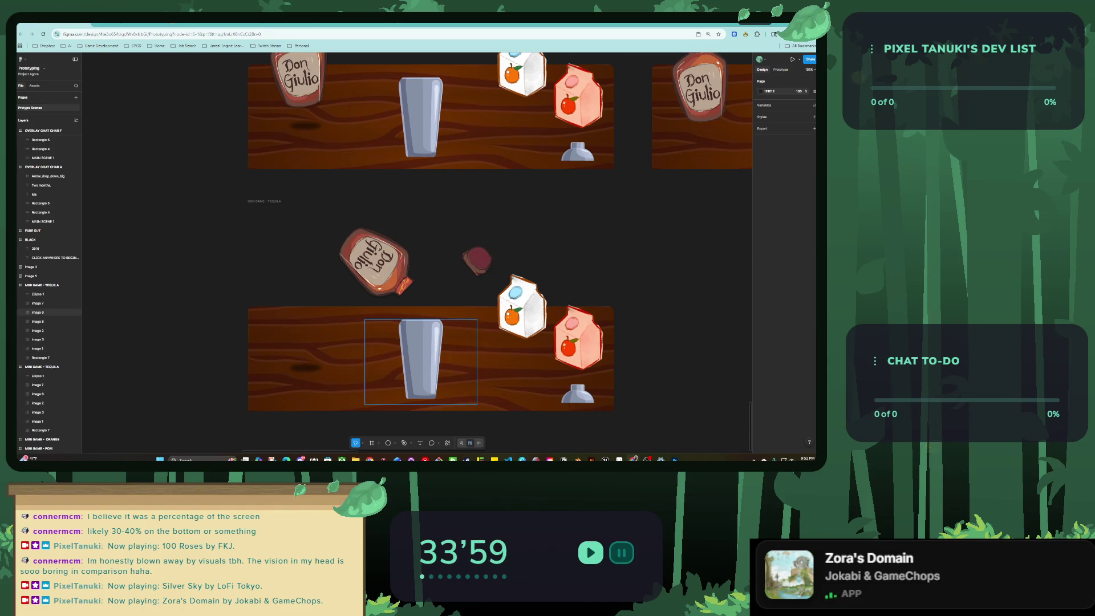
pyautogui.scroll(-3, 422, 359)
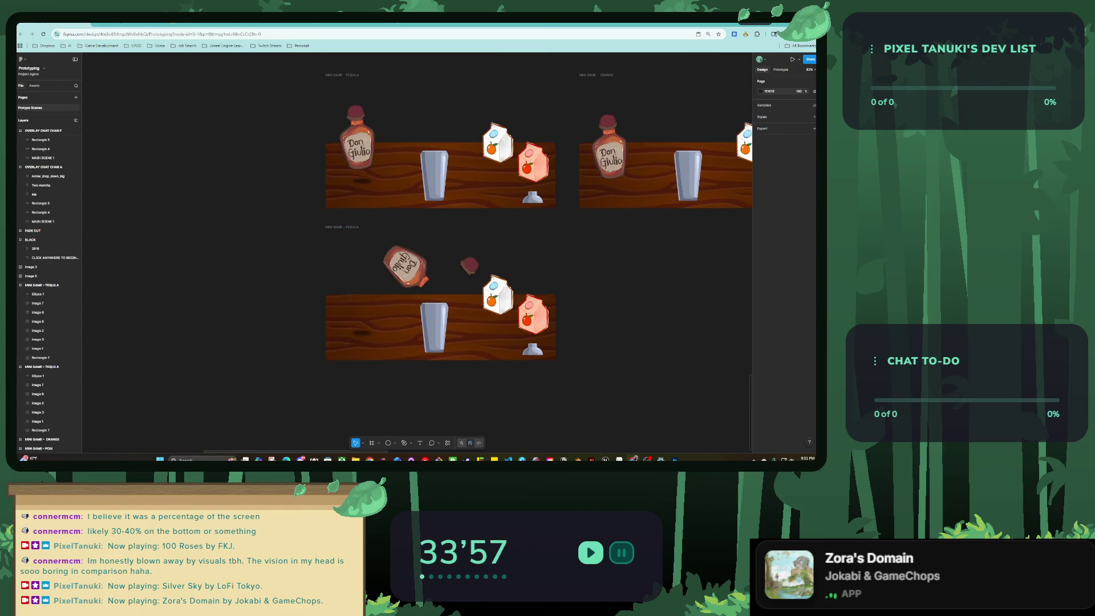
pyautogui.hscroll(3, 421, 359)
pyautogui.hscroll(2, 422, 359)
pyautogui.scroll(-2, 422, 251)
pyautogui.scroll(-2, 422, 251)
pyautogui.hscroll(-2, 422, 251)
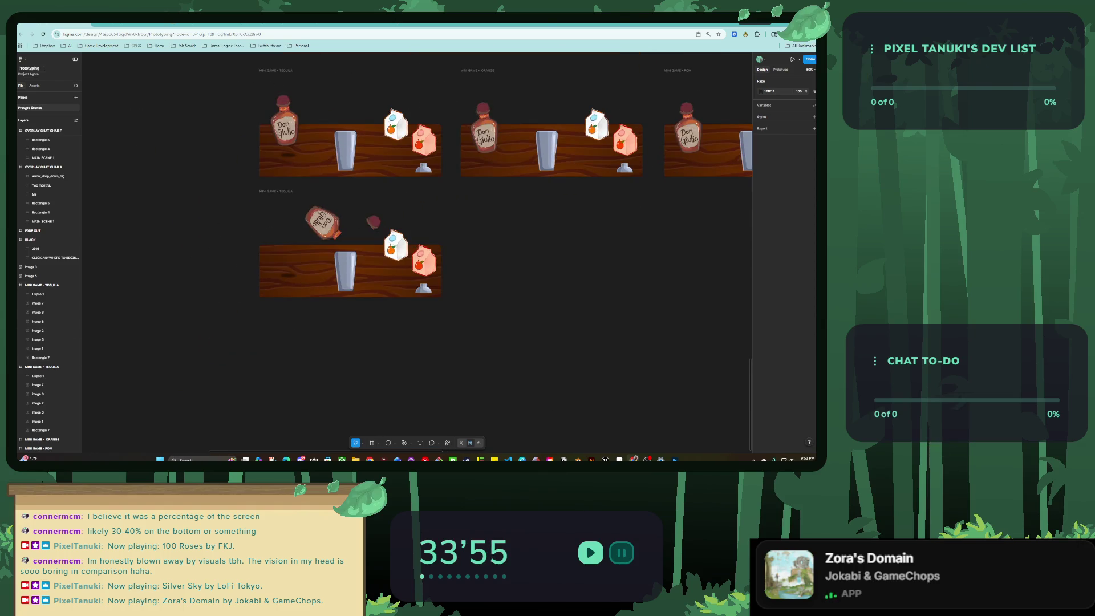
pyautogui.click(276, 191)
pyautogui.moveTo(322, 222); pyautogui.dragTo(322, 338)
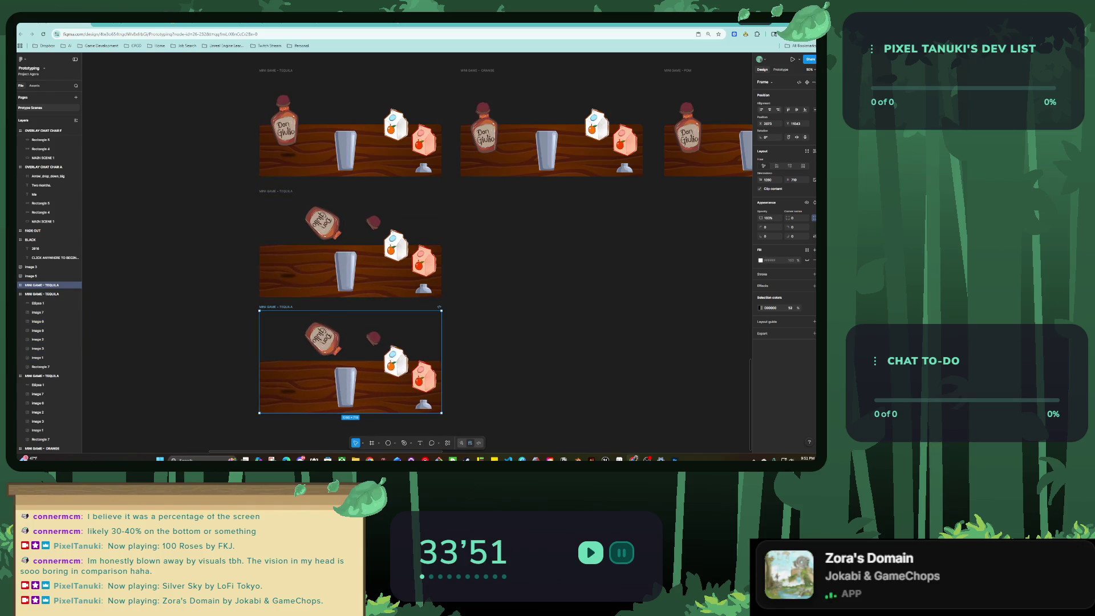
pyautogui.scroll(2, 323, 336)
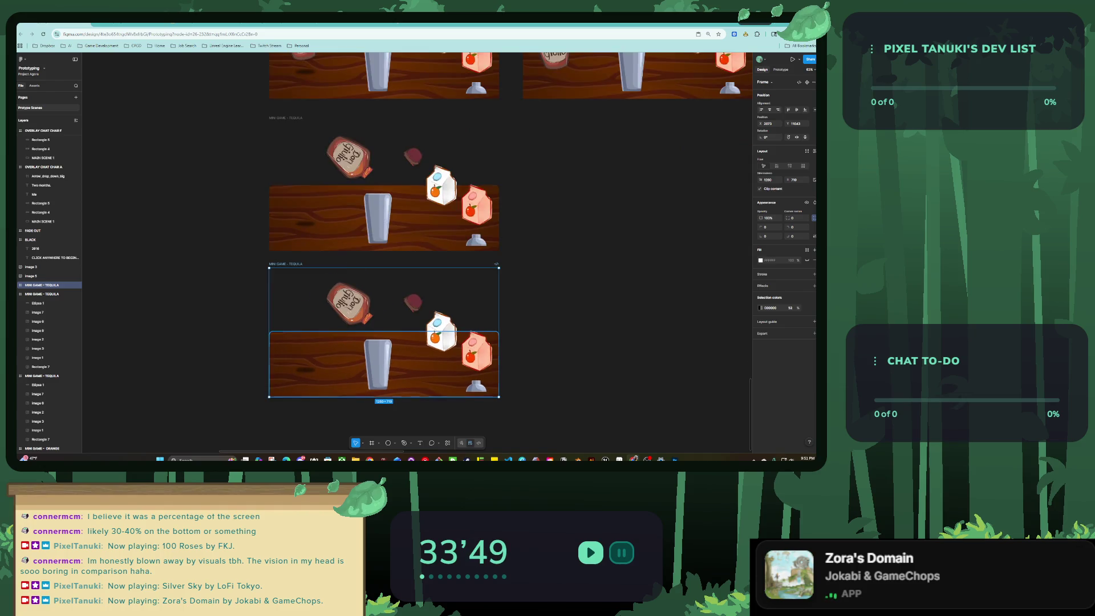
pyautogui.click(348, 153)
pyautogui.keyDown('shift'); pyautogui.click(308, 222); pyautogui.keyUp('shift')
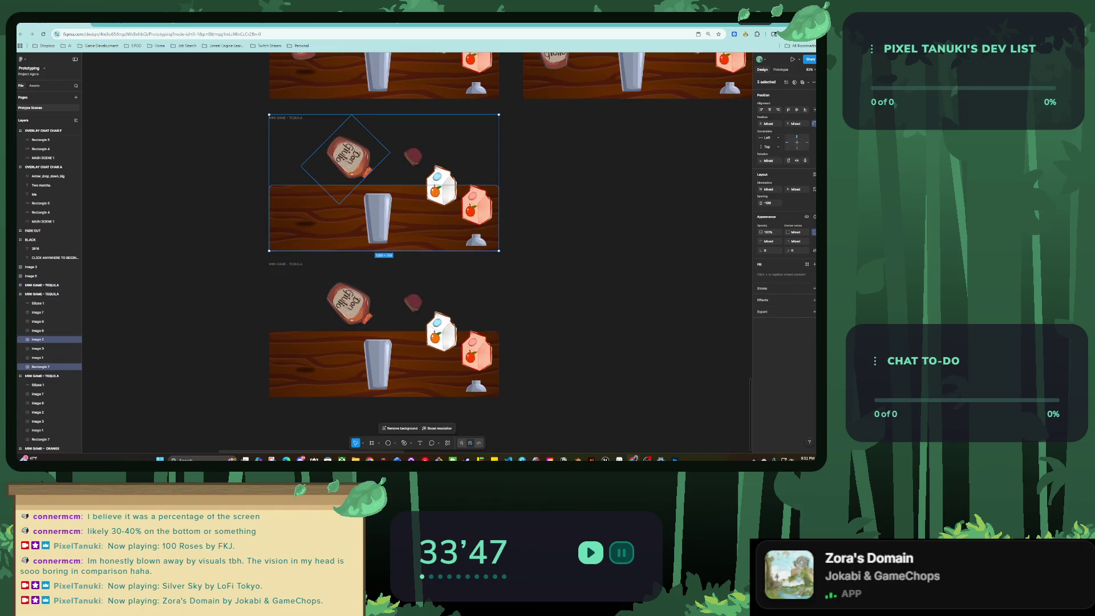
pyautogui.scroll(2, 308, 223)
pyautogui.scroll(2, 382, 212)
pyautogui.click(379, 212)
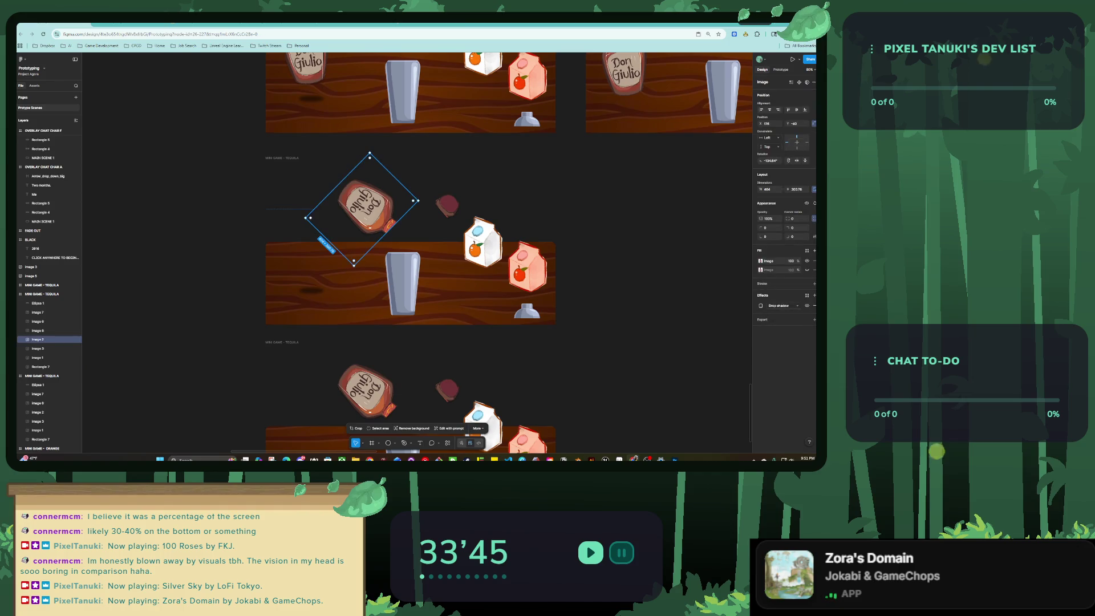
pyautogui.click(410, 285)
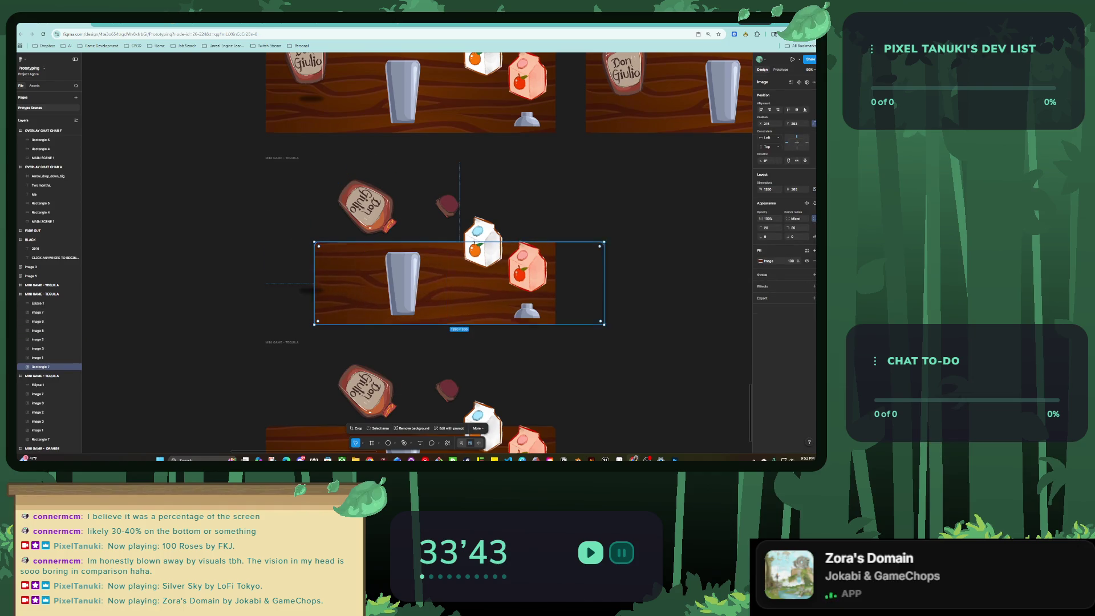
pyautogui.rightClick(341, 256)
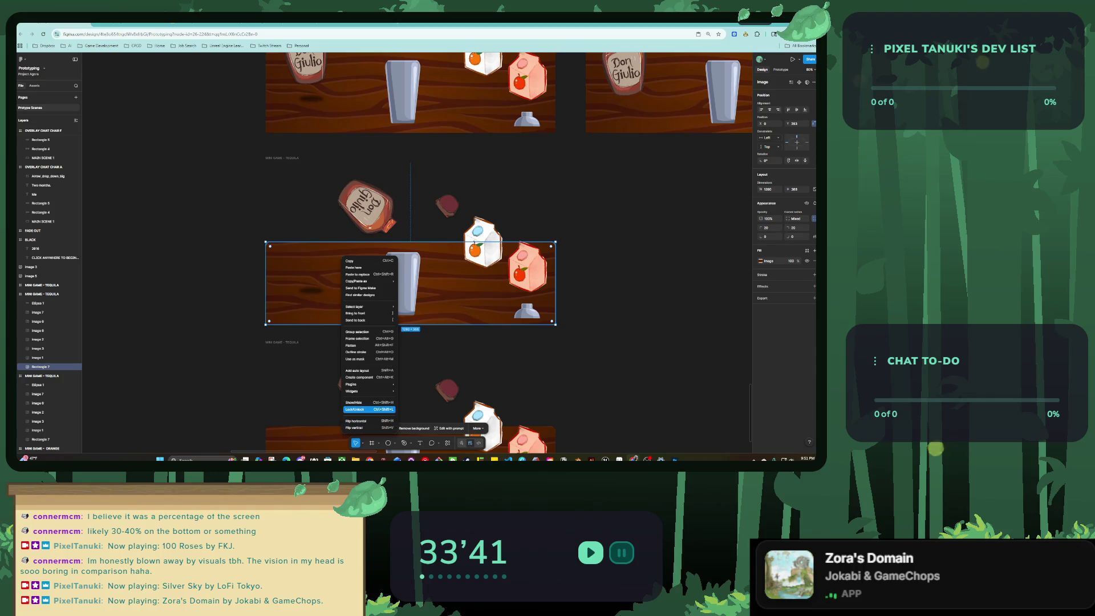
pyautogui.click(365, 410)
pyautogui.moveTo(311, 290)
pyautogui.mouseDown()
pyautogui.moveTo(359, 288)
pyautogui.moveTo(332, 288)
pyautogui.mouseUp()
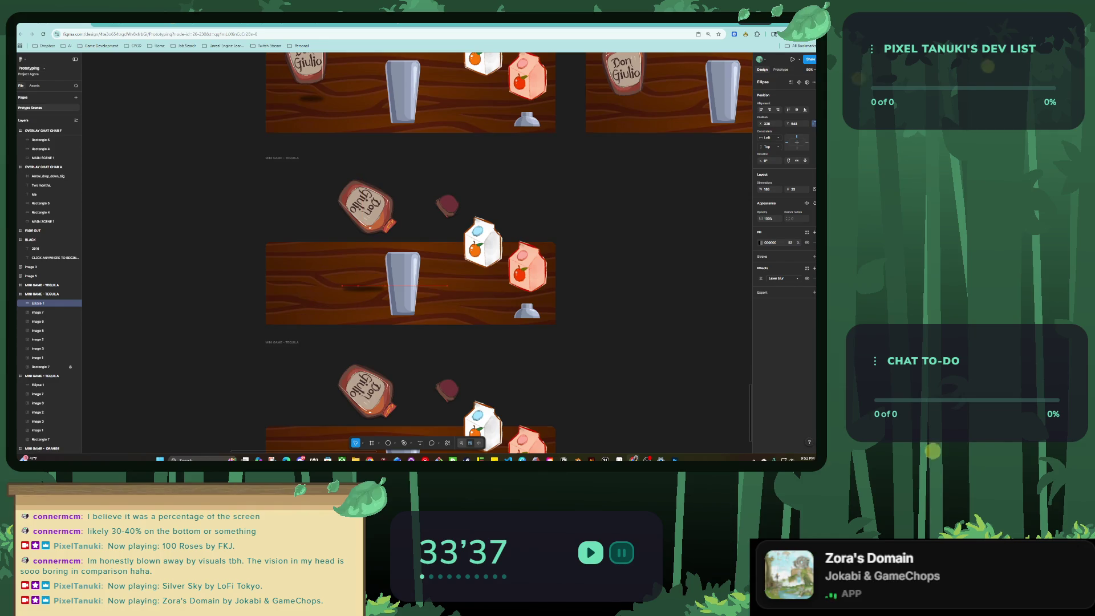
pyautogui.scroll(3, 358, 287)
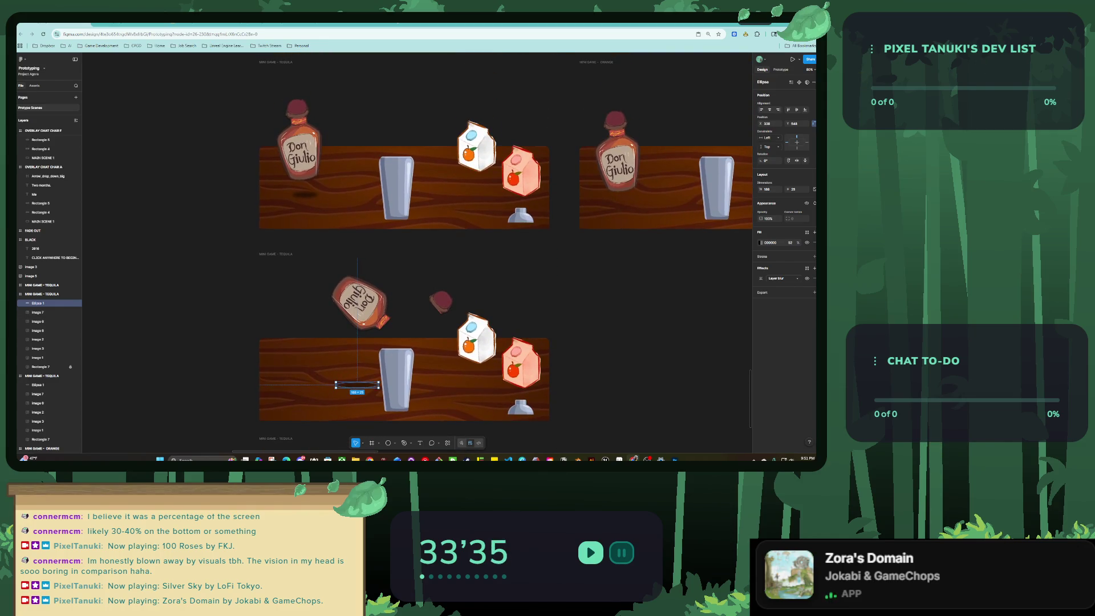
pyautogui.press('Escape')
pyautogui.scroll(-5, 376, 257)
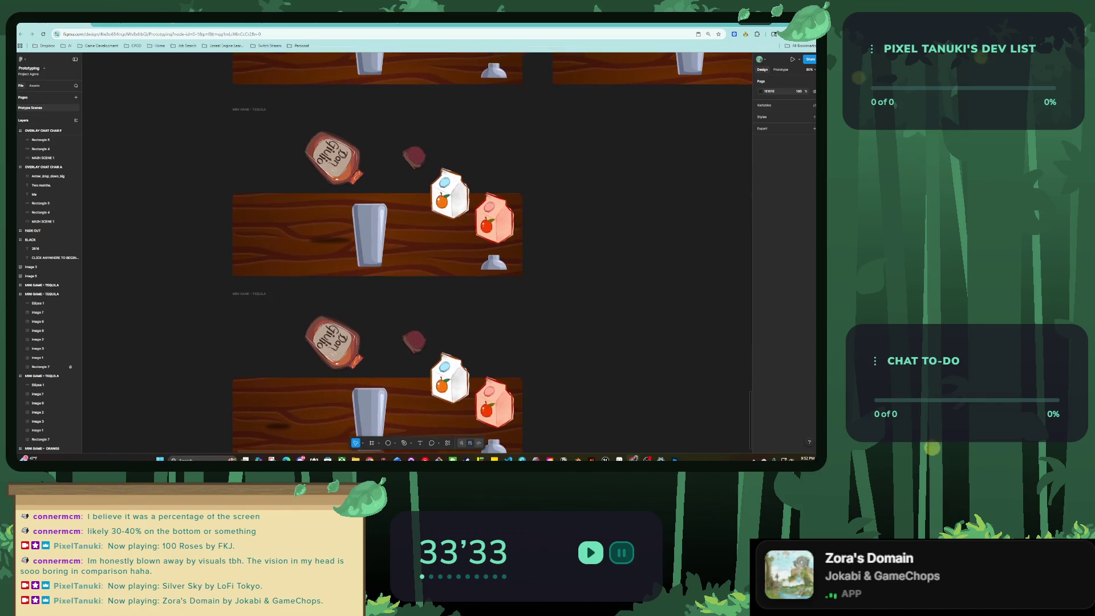
pyautogui.scroll(-3, 376, 257)
pyautogui.click(357, 254)
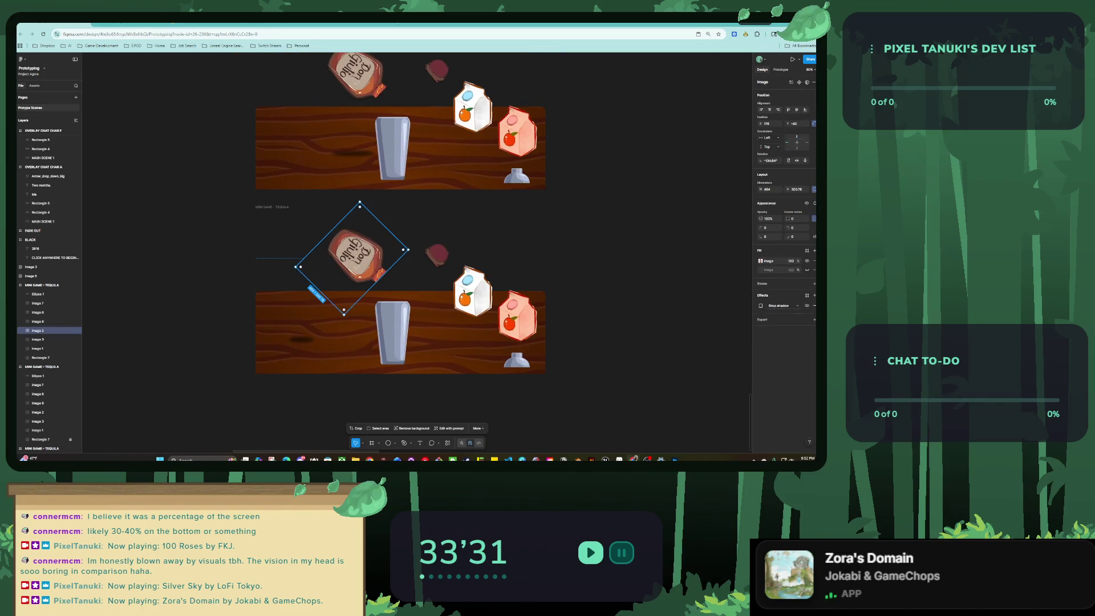
pyautogui.moveTo(313, 296); pyautogui.dragTo(311, 301)
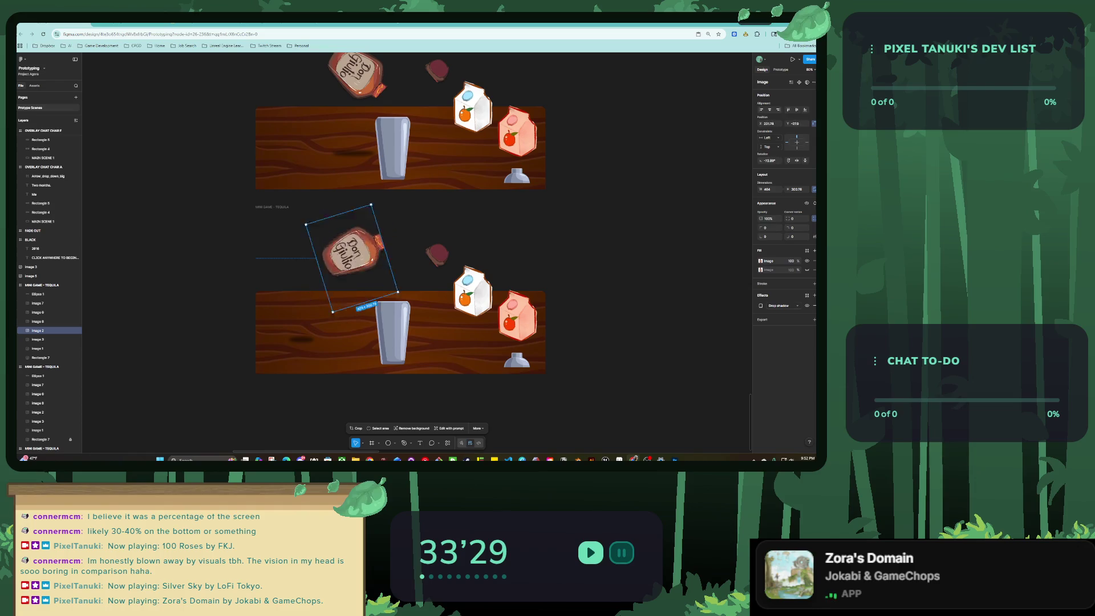
pyautogui.hotkey('ctrl', 'z')
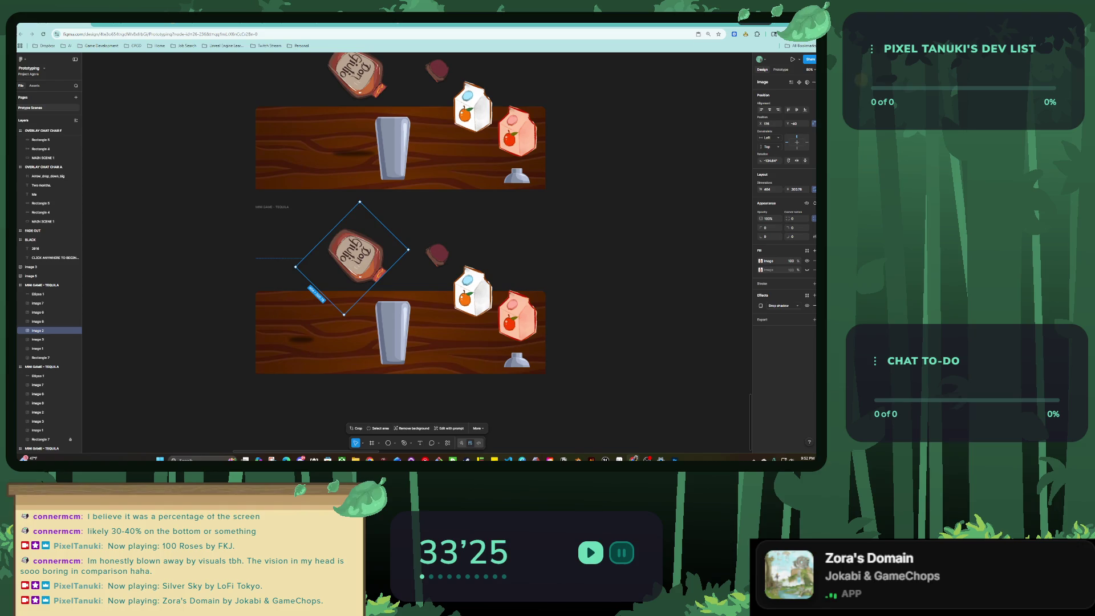
pyautogui.press('Escape')
pyautogui.scroll(-5, 374, 165)
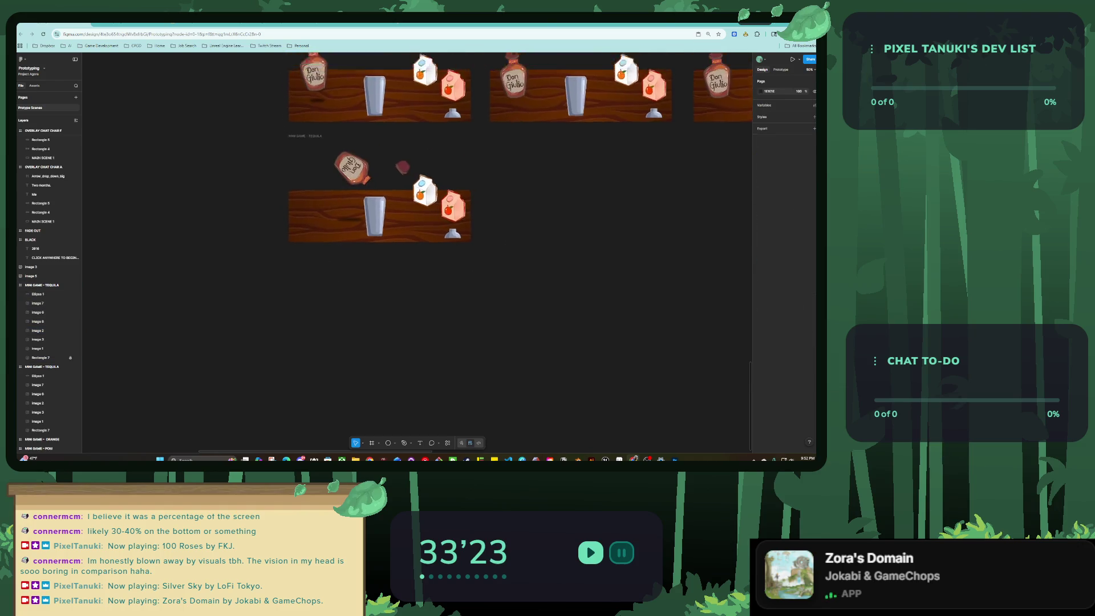
# Place a copy of the ORANGE frame, bottle upright, below the tequila frames.
pyautogui.click(316, 69)
pyautogui.moveTo(316, 69); pyautogui.dragTo(317, 308)
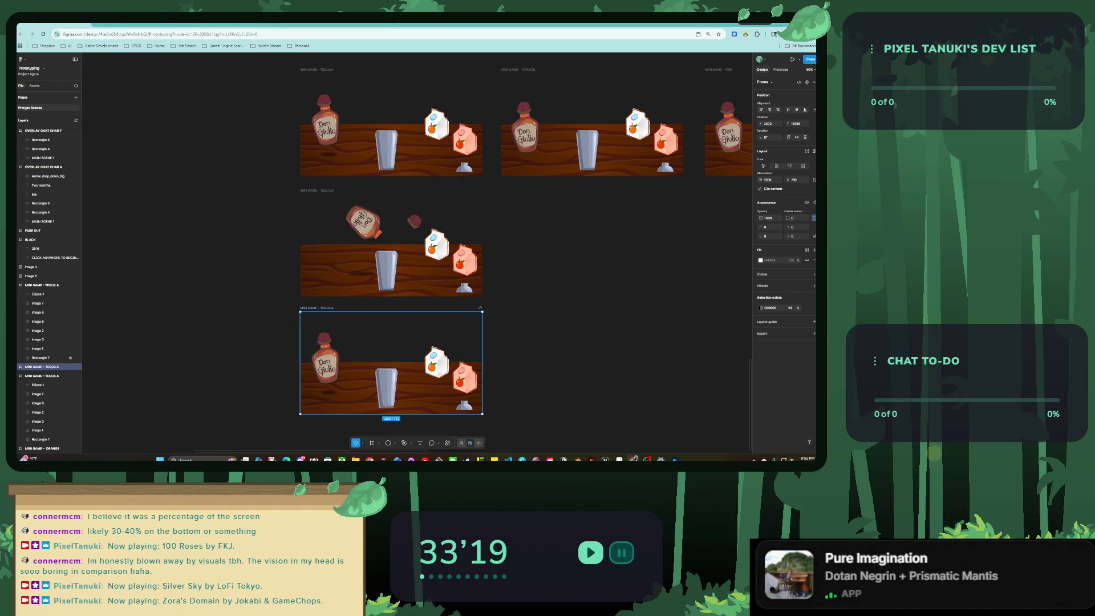
pyautogui.hotkey('ctrl', 'z')
pyautogui.moveTo(517, 69); pyautogui.dragTo(313, 302)
pyautogui.click(380, 417)
pyautogui.scroll(3, 380, 413)
pyautogui.click(297, 331)
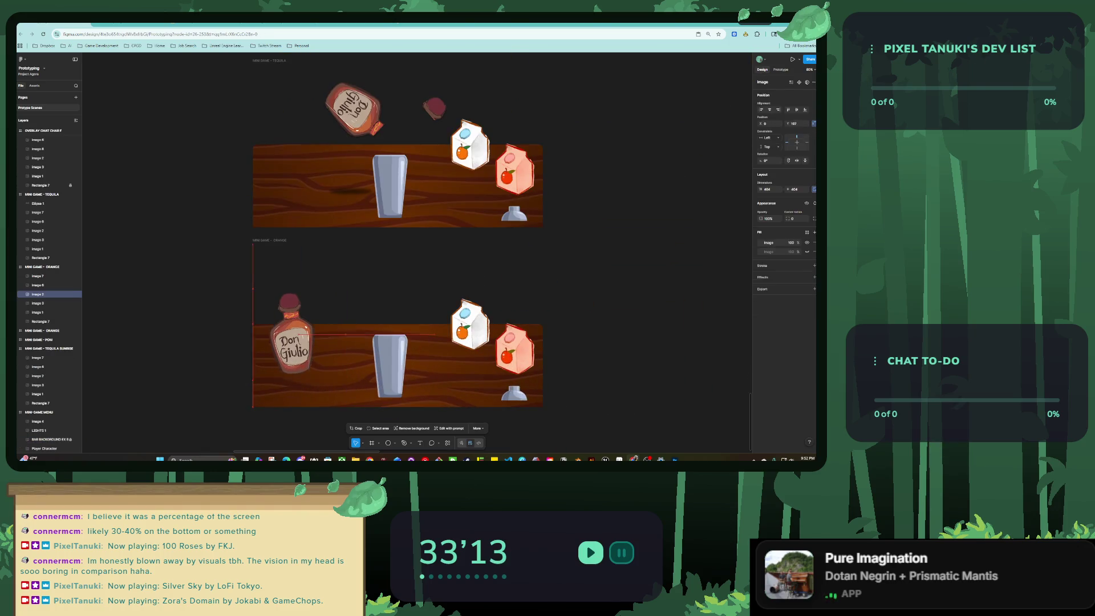
pyautogui.press('Escape')
pyautogui.scroll(-3, 465, 343)
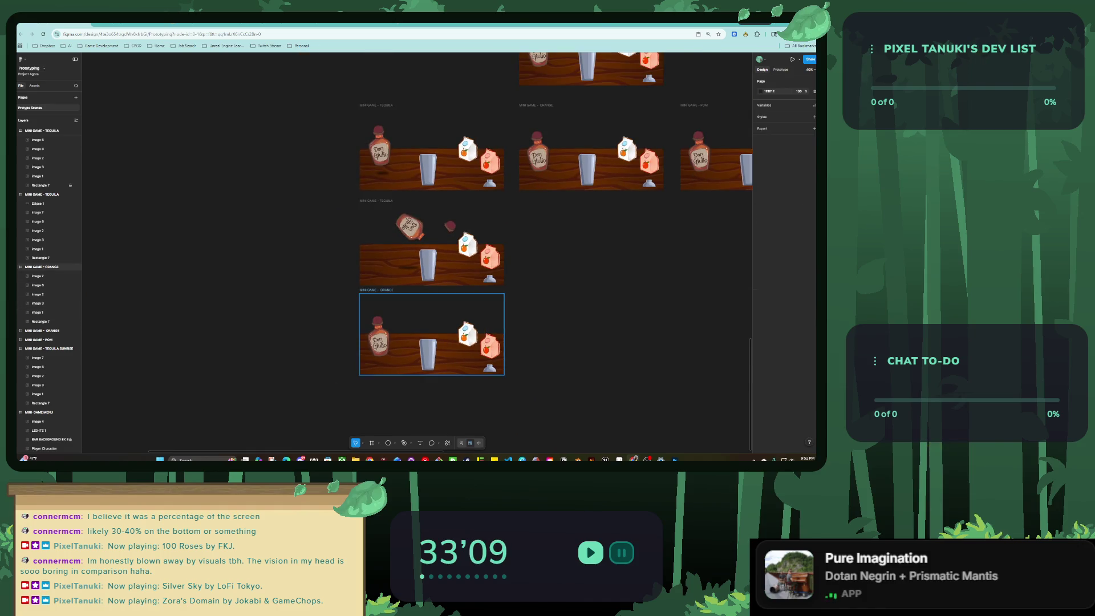
pyautogui.scroll(2, 425, 299)
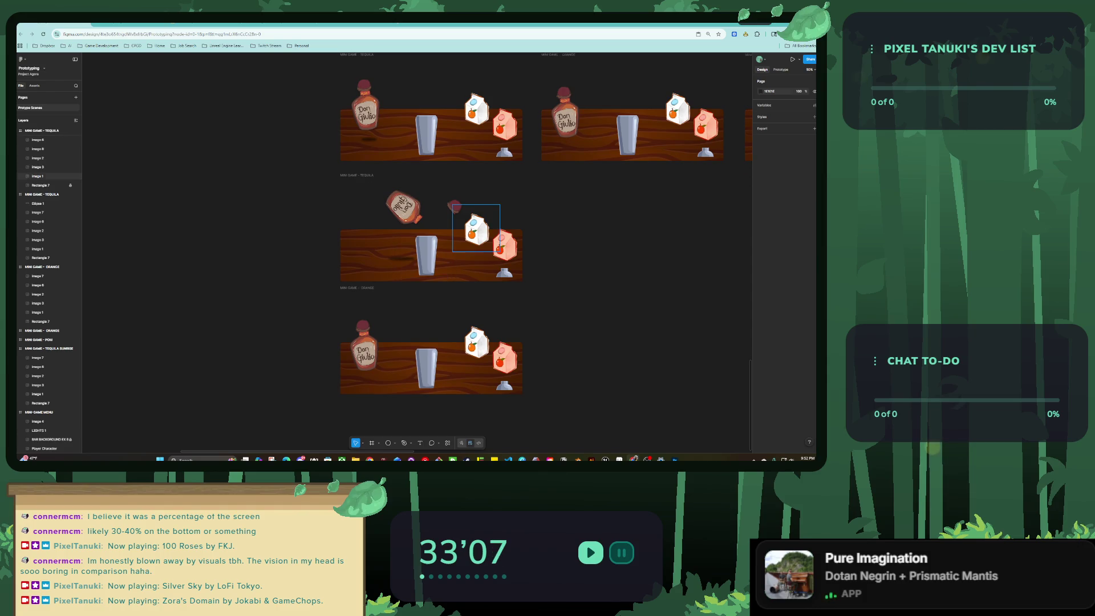
pyautogui.scroll(3, 476, 228)
# Rename the tequila frames MINI GAME - TEQUILA A, B and C.
pyautogui.click(41, 194)
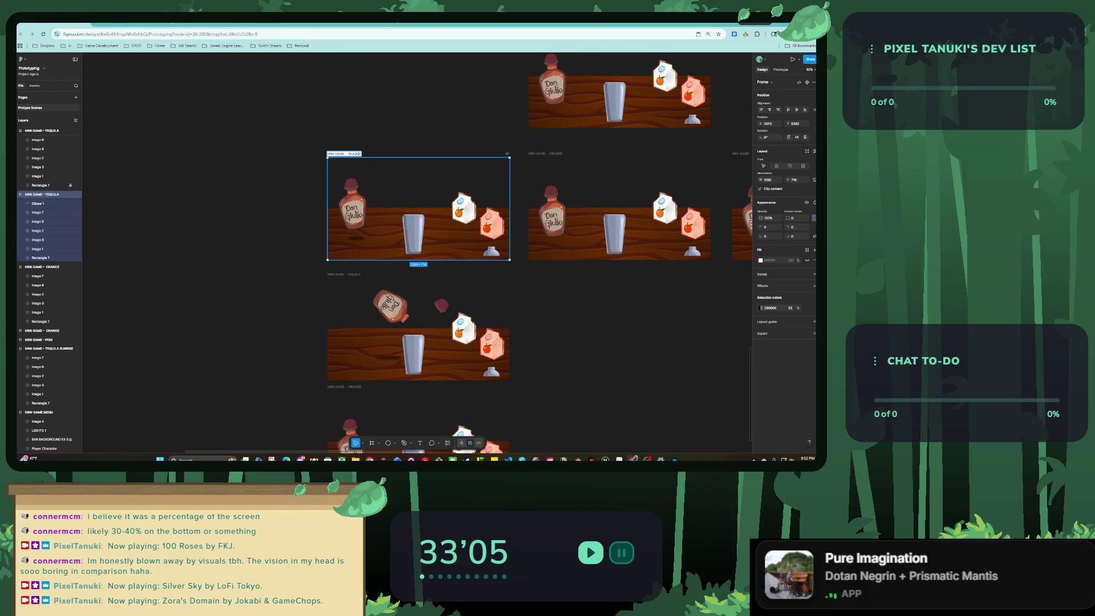
pyautogui.write(' A')
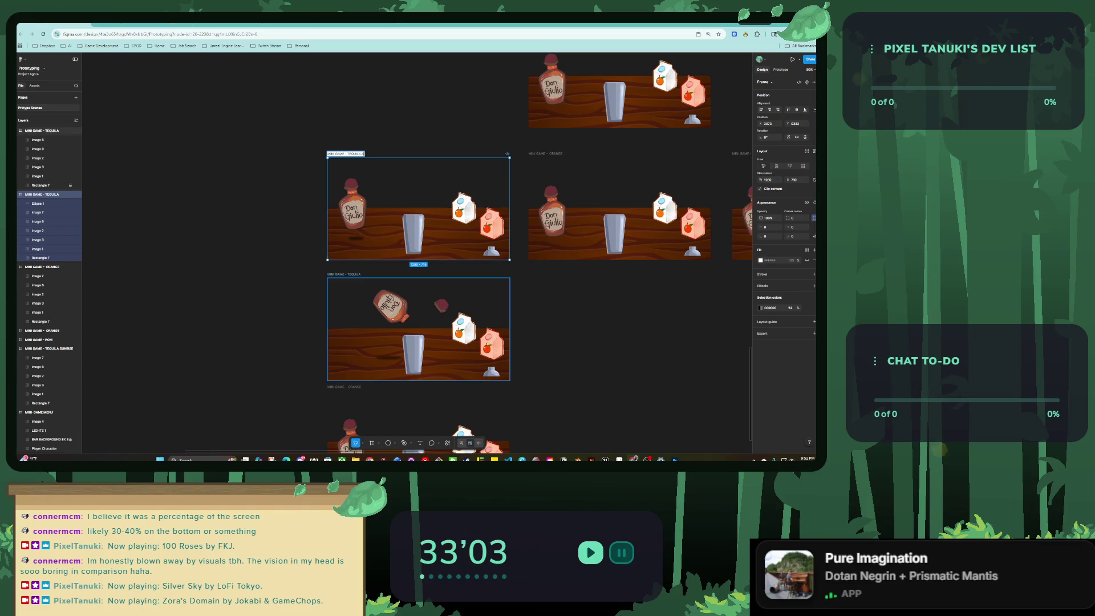
pyautogui.doubleClick(344, 274)
pyautogui.press('Right')
pyautogui.press('BackSpace')
pyautogui.write('B')
pyautogui.press('Tab')
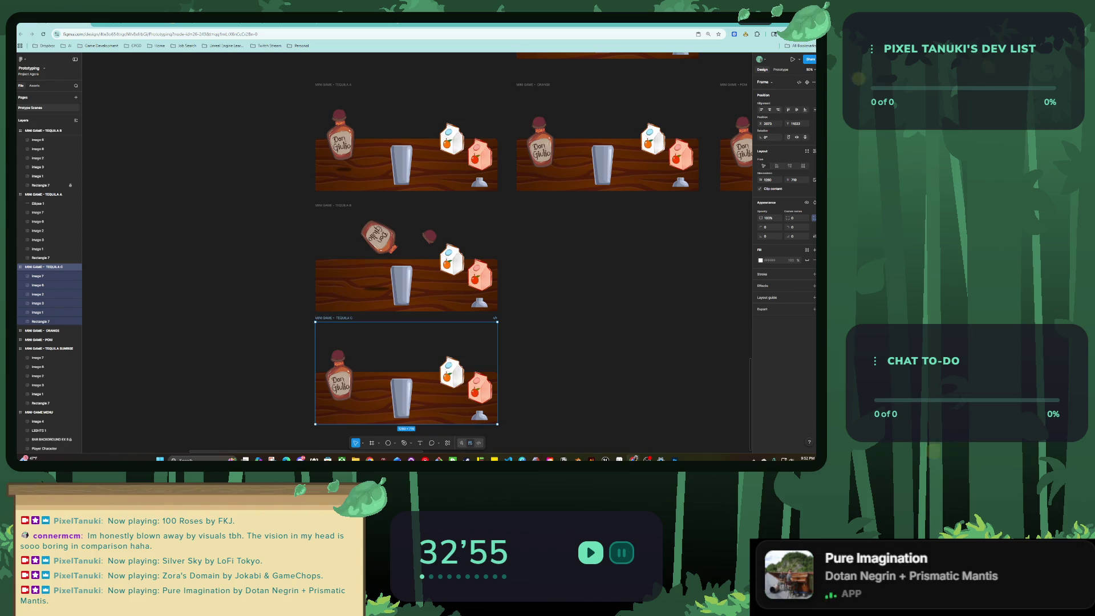
pyautogui.press('Escape')
pyautogui.scroll(-5, 326, 372)
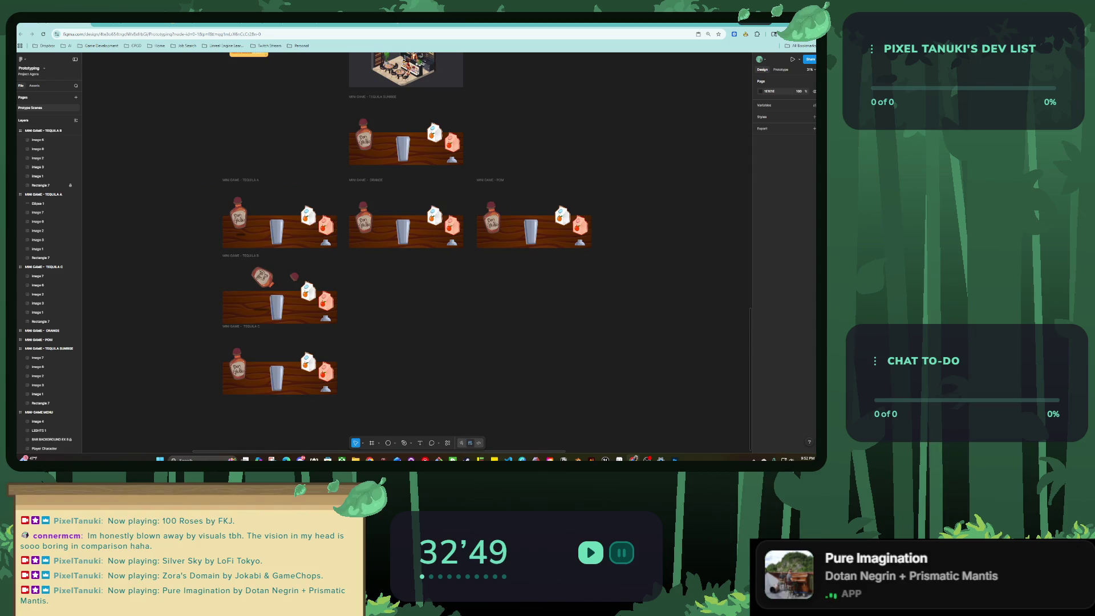
pyautogui.scroll(2, 441, 185)
pyautogui.hscroll(-1, 442, 185)
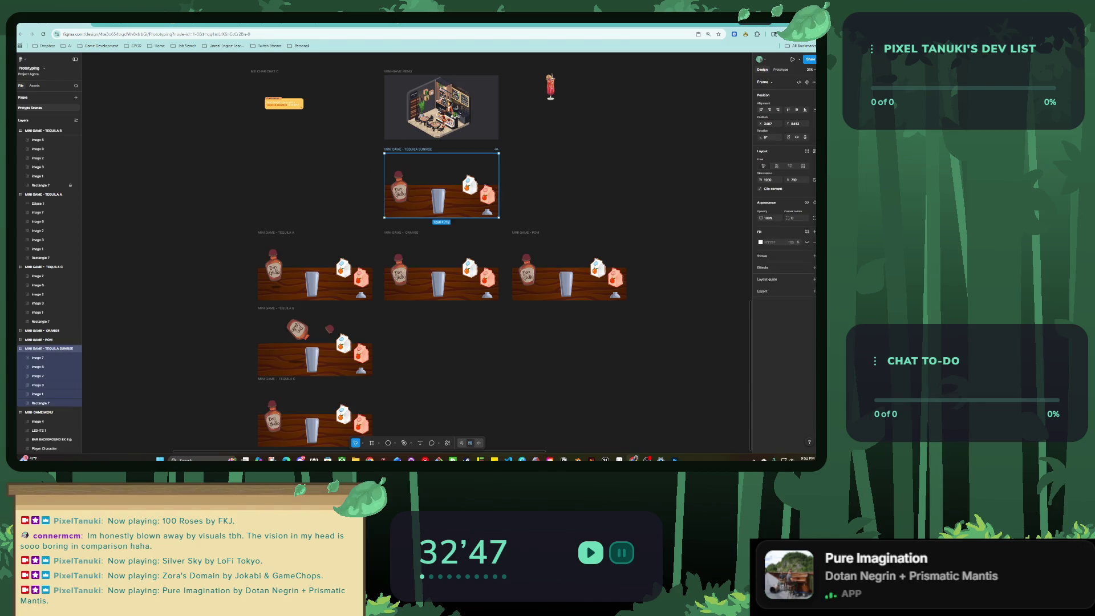
# Select the Don Giulio bottle in the TEQUILA A frame after checking the existing bottle interactions.
pyautogui.click(401, 189)
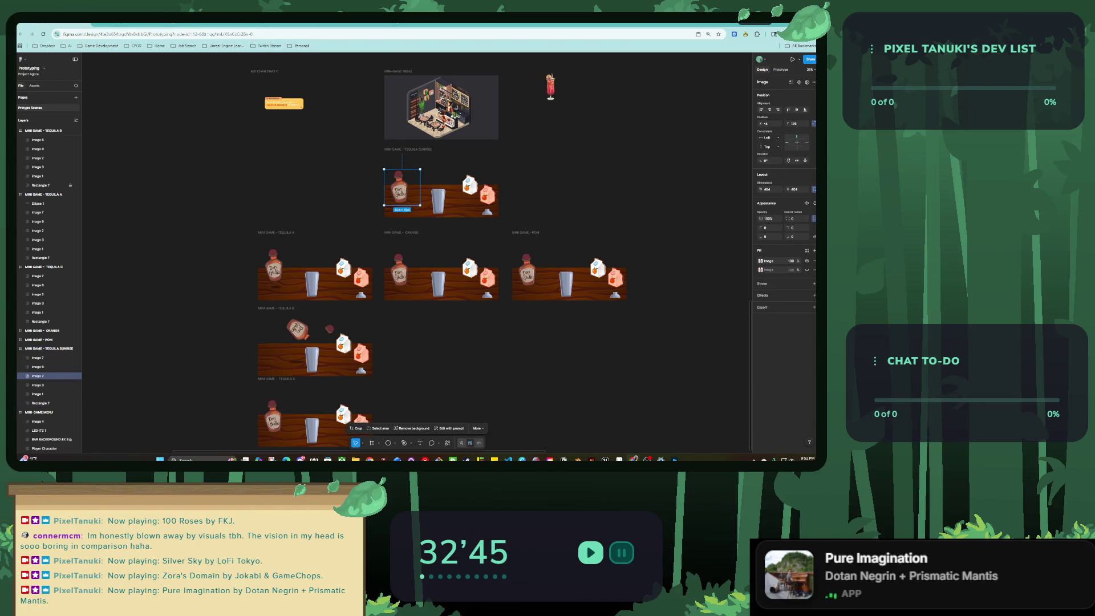
pyautogui.hotkey('shift', 'e')
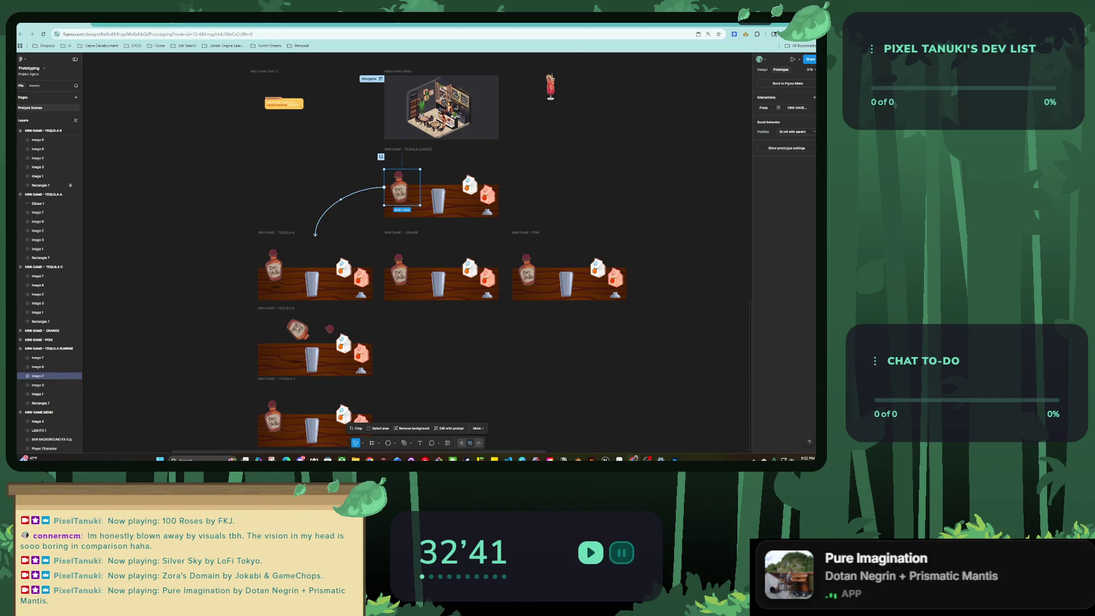
pyautogui.scroll(3, 260, 249)
pyautogui.click(282, 269)
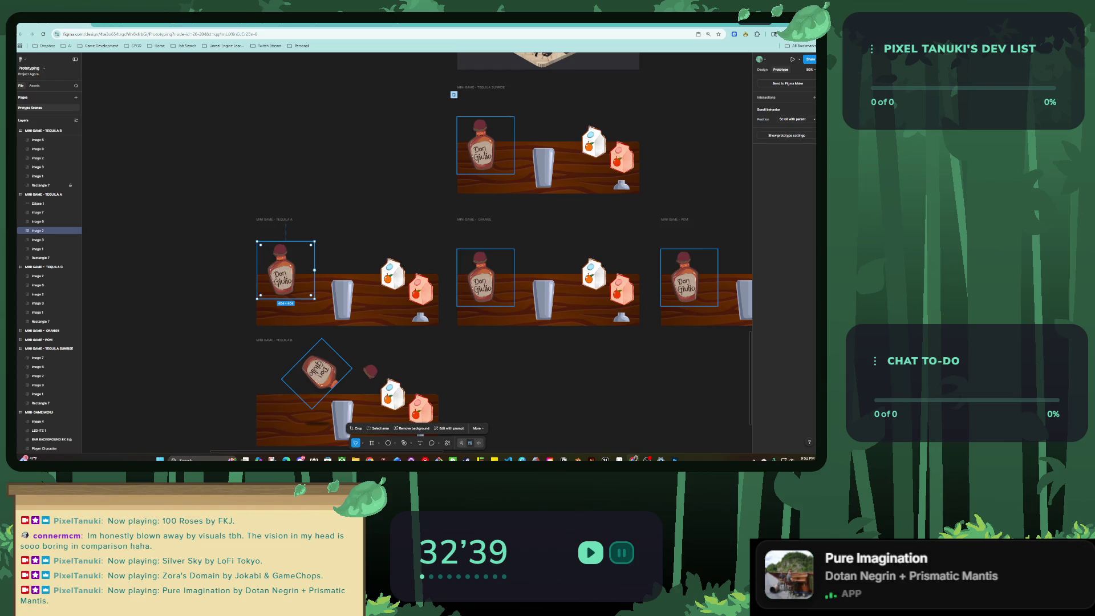
pyautogui.scroll(-2, 502, 251)
pyautogui.hscroll(-1, 501, 251)
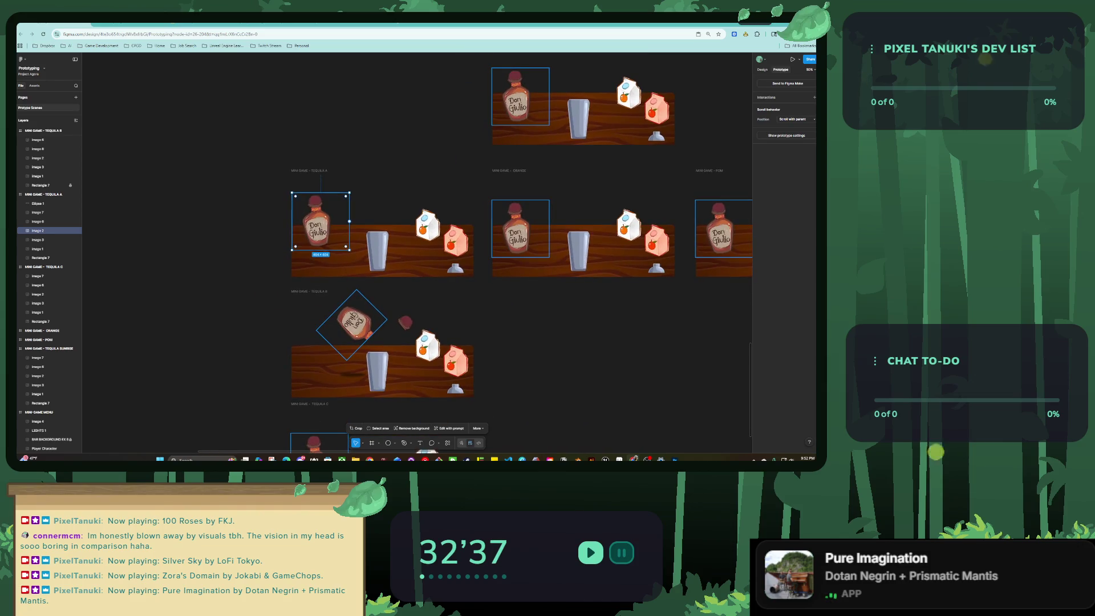
pyautogui.click(520, 96)
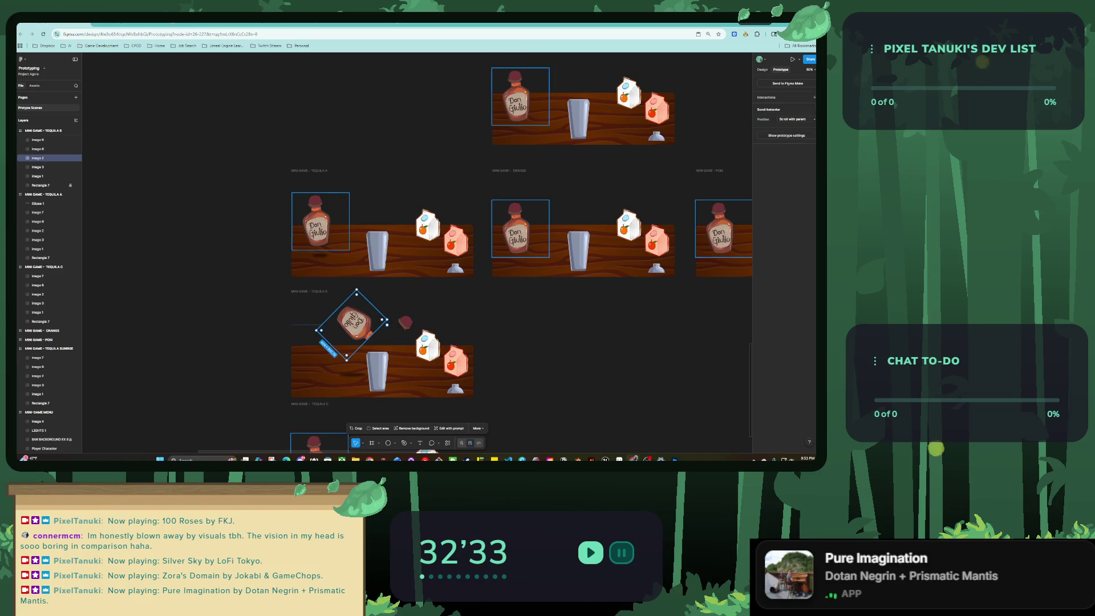
pyautogui.click(319, 223)
# Add an On drag interaction that swaps the overlay to MINI GAME - TEQUILA B.
pyautogui.click(814, 97)
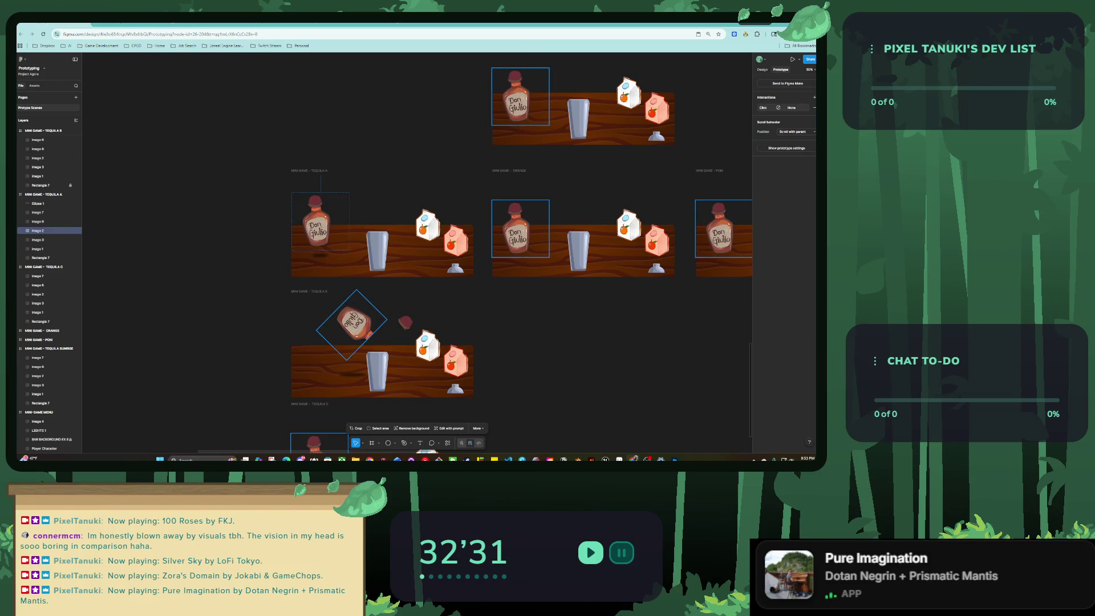
pyautogui.click(727, 121)
pyautogui.click(730, 128)
pyautogui.click(726, 135)
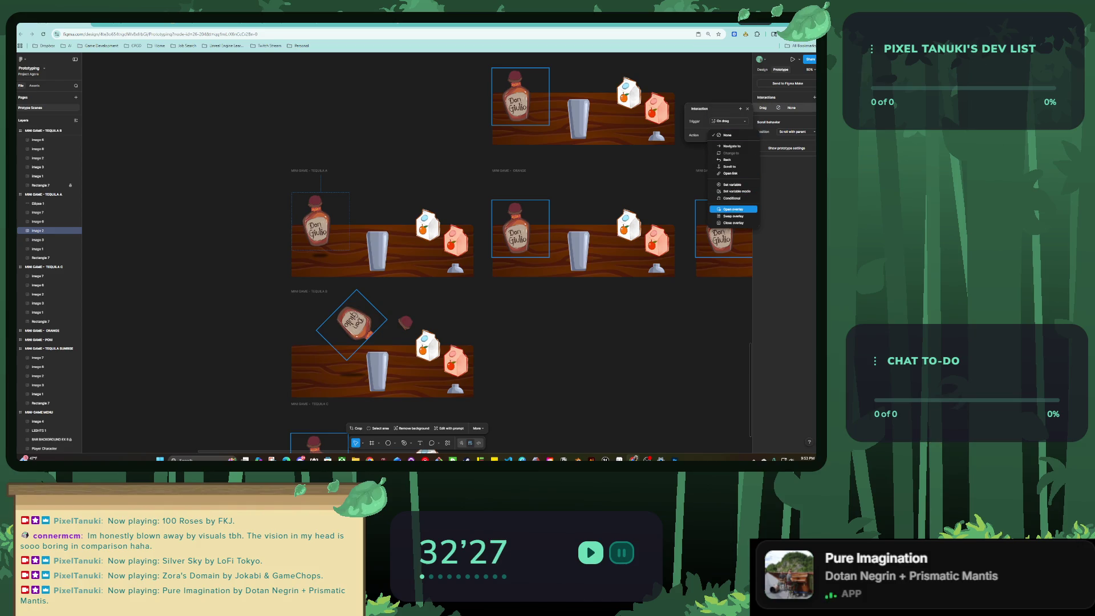
pyautogui.click(733, 216)
pyautogui.click(727, 144)
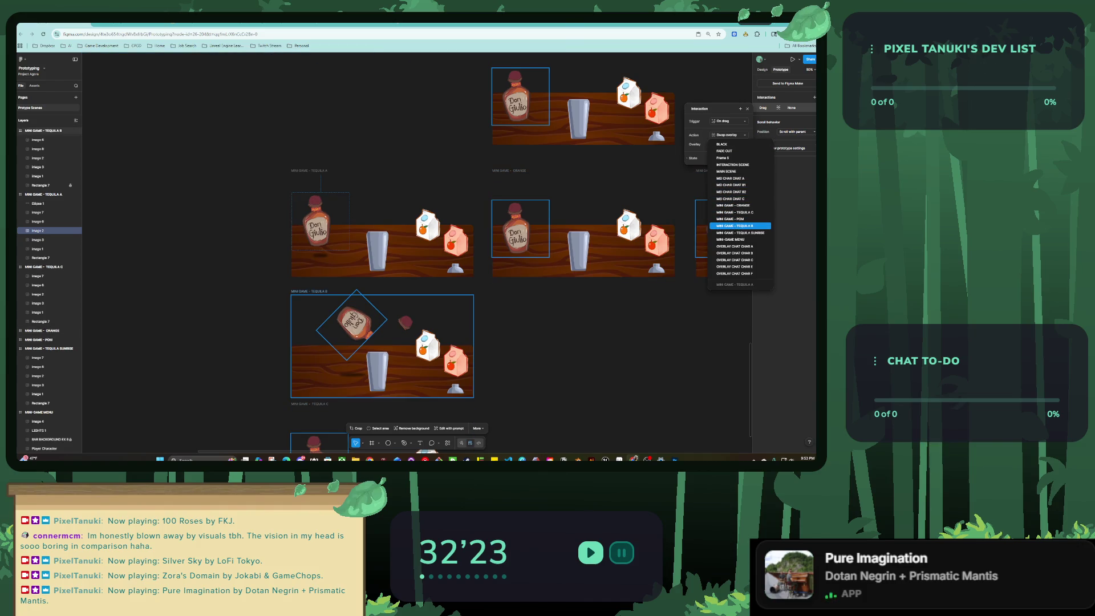
pyautogui.click(736, 226)
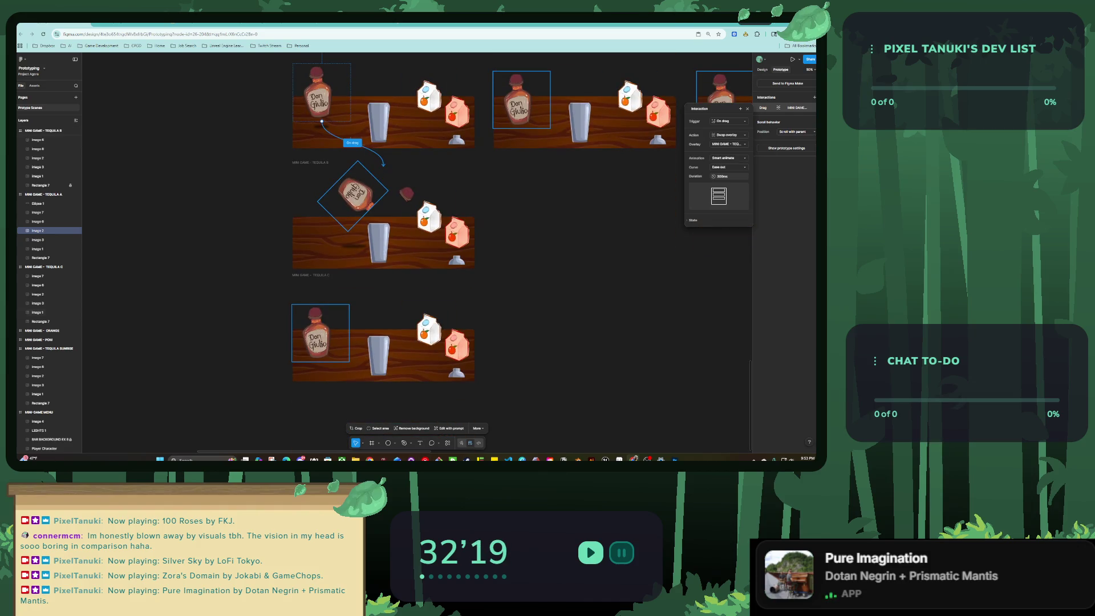
# Select the tilted bottle in TEQUILA B and start a new interaction on it.
pyautogui.click(355, 194)
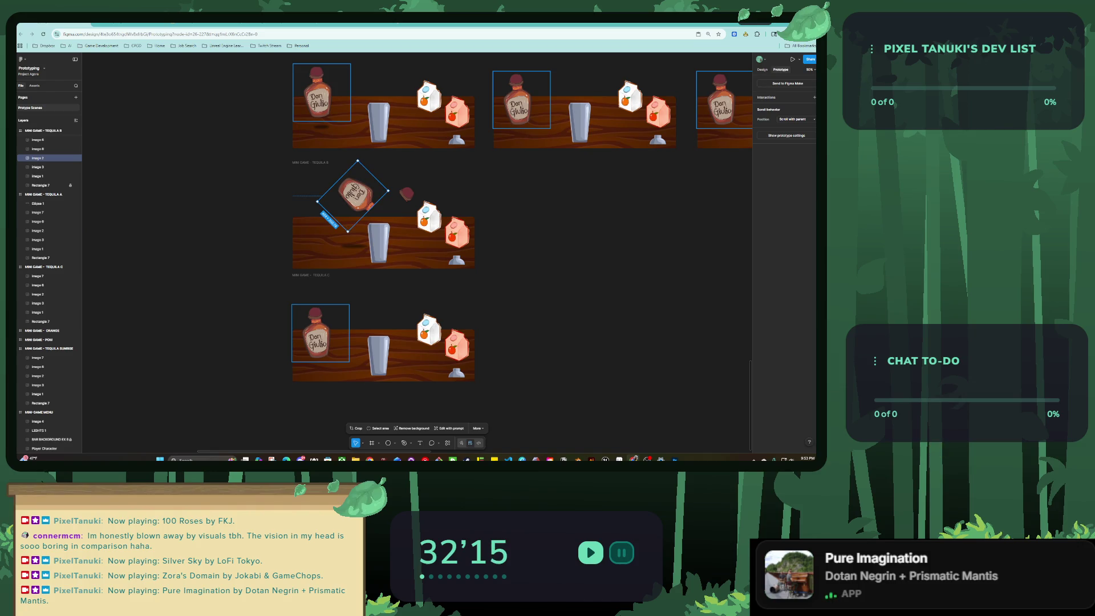
pyautogui.click(814, 98)
pyautogui.click(726, 119)
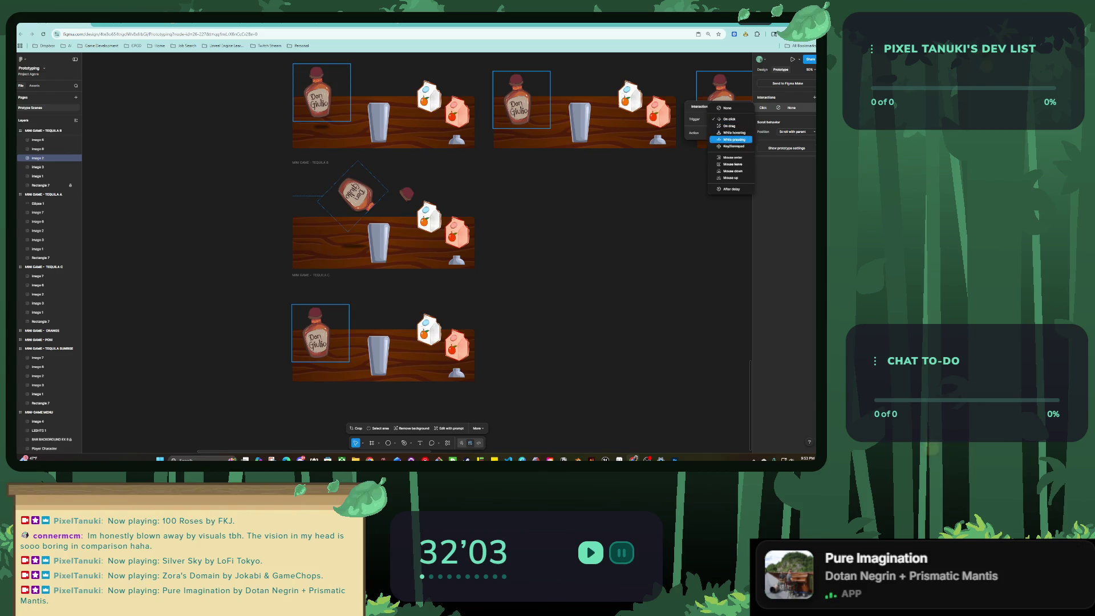
# Set the tilted bottle's interaction to Mouse up, Swap overlay to MINI GAME - TEQUILA C.
pyautogui.click(730, 178)
pyautogui.click(726, 142)
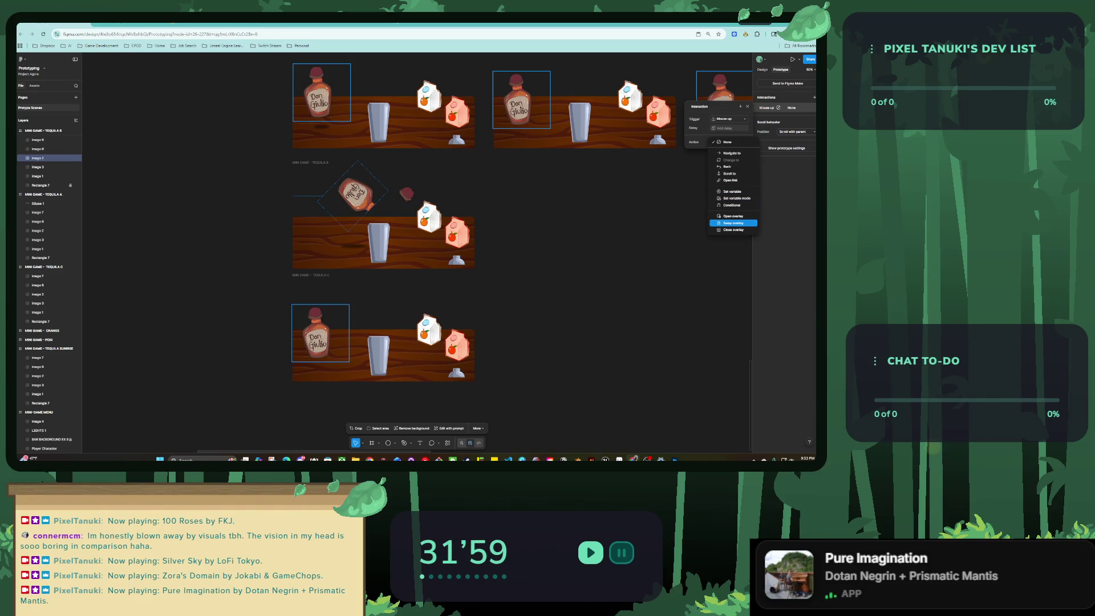
pyautogui.click(733, 223)
pyautogui.click(728, 150)
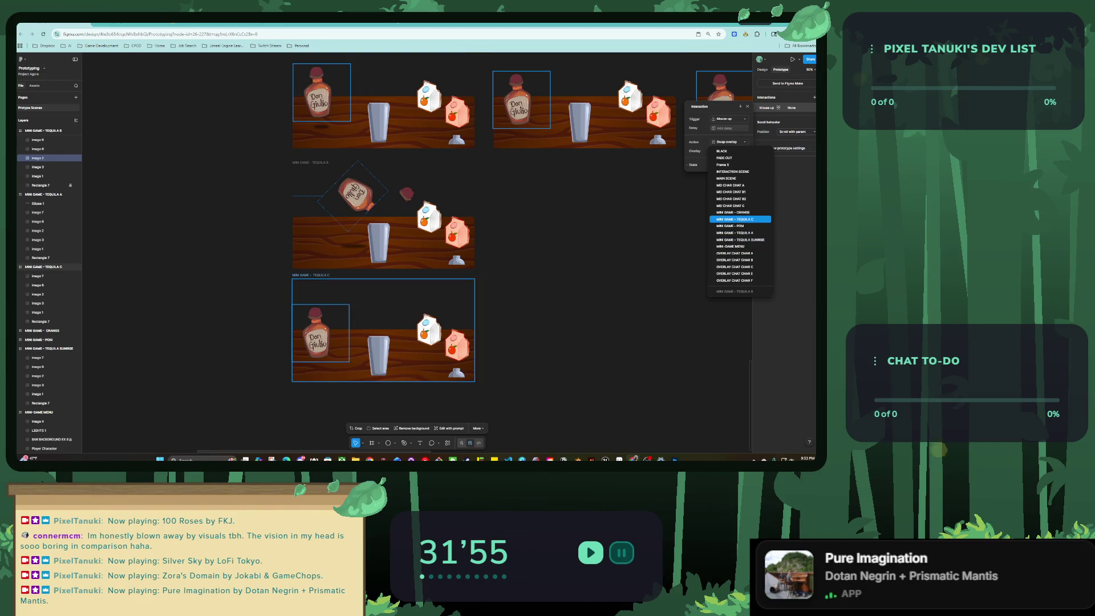
pyautogui.click(734, 219)
# Preview the prototype to test the bottle swaps, then close the preview.
pyautogui.keyDown('ctrl'); pyautogui.scroll(-5, 416, 251); pyautogui.keyUp('ctrl')
pyautogui.click(353, 211)
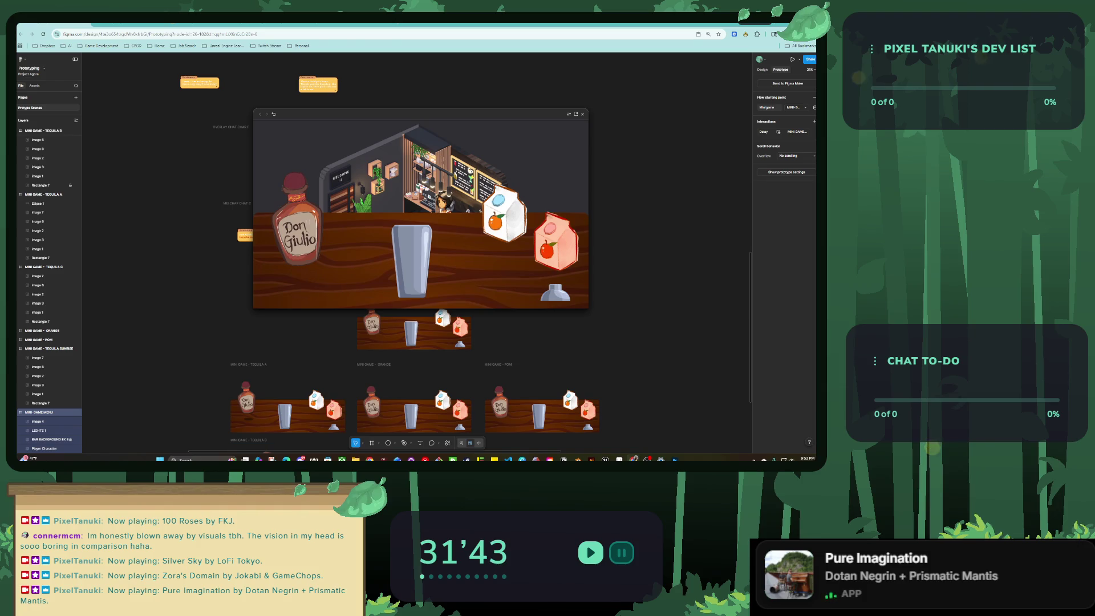
pyautogui.press('Escape')
pyautogui.scroll(-5, 360, 324)
pyautogui.scroll(2, 360, 324)
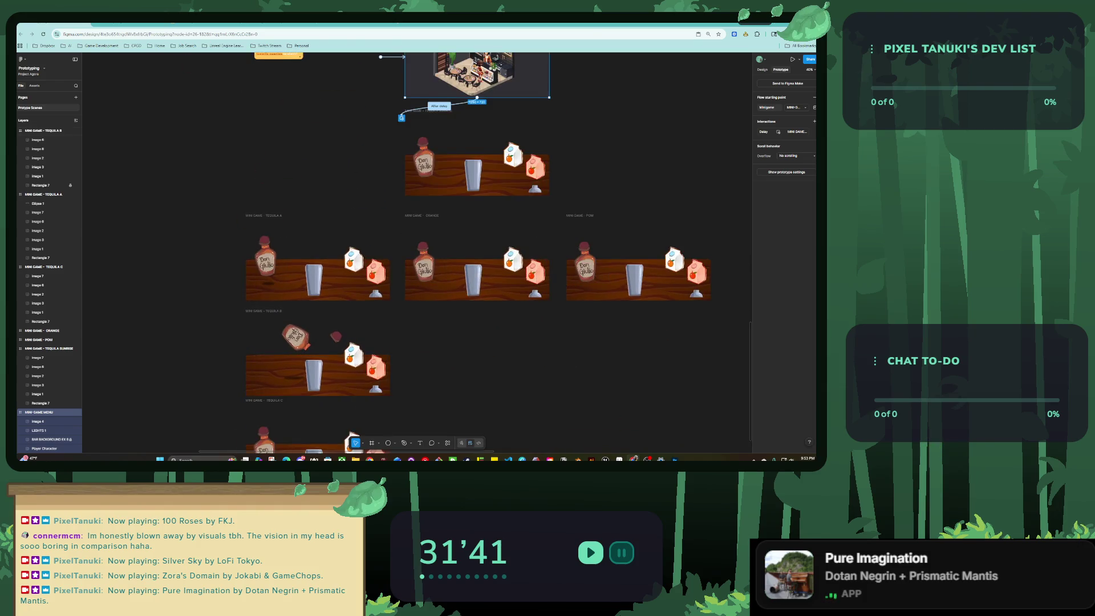
pyautogui.scroll(-2, 361, 324)
pyautogui.click(333, 257)
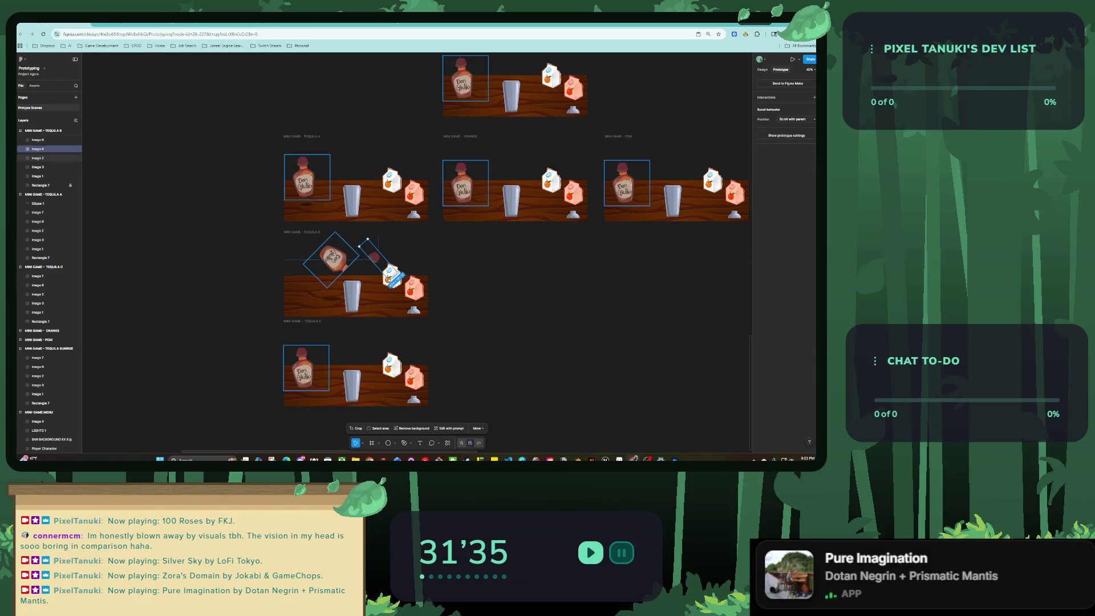
pyautogui.click(307, 180)
pyautogui.click(333, 257)
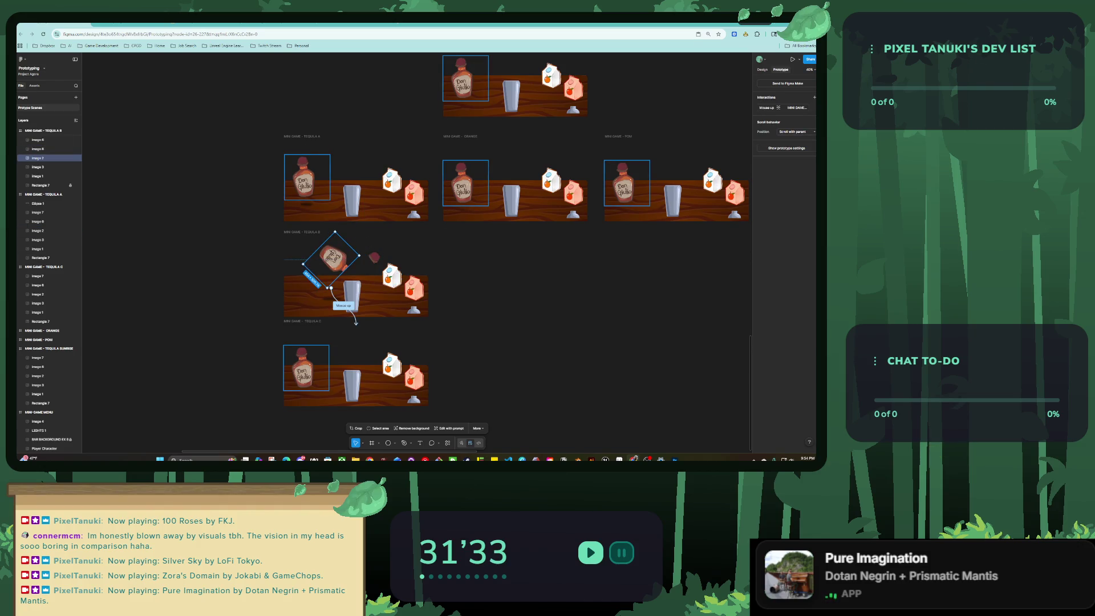
pyautogui.click(306, 368)
pyautogui.scroll(3, 306, 368)
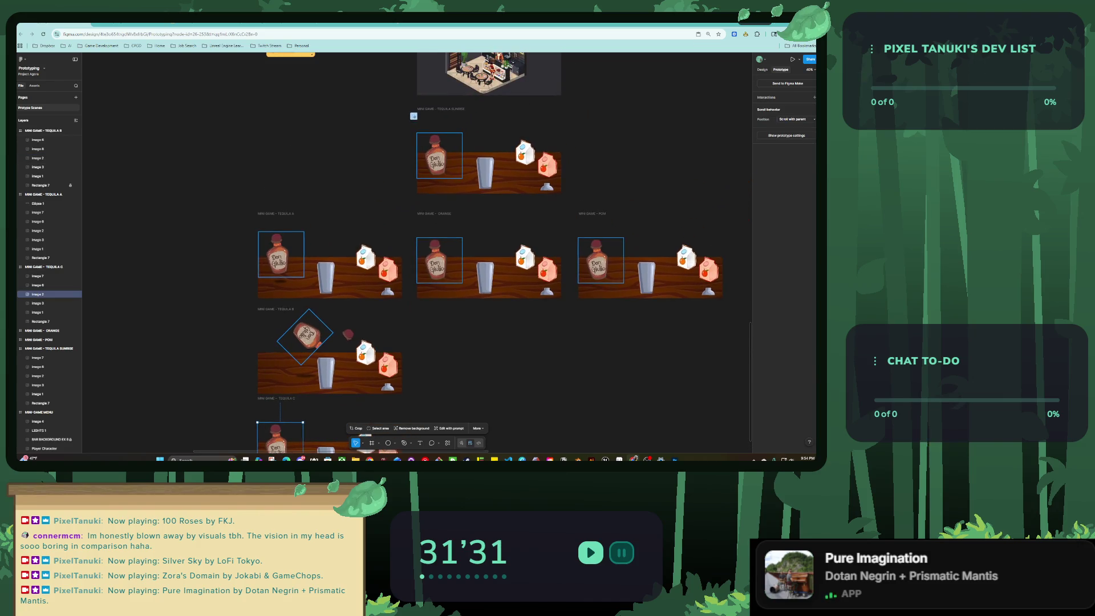
pyautogui.press('Escape')
pyautogui.scroll(5, 514, 285)
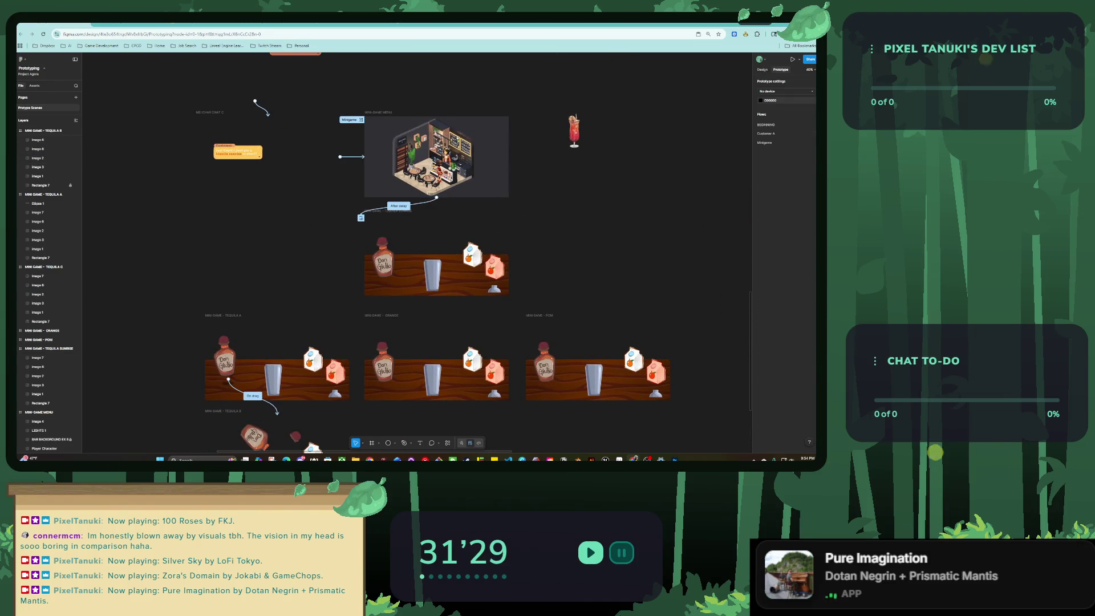
pyautogui.click(361, 120)
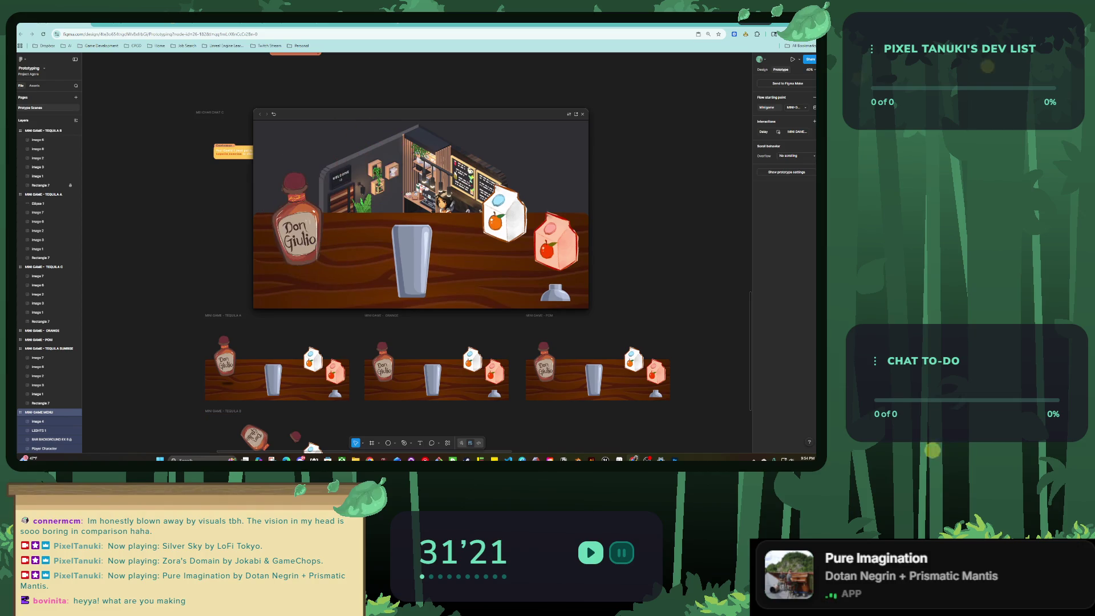
pyautogui.press('Escape')
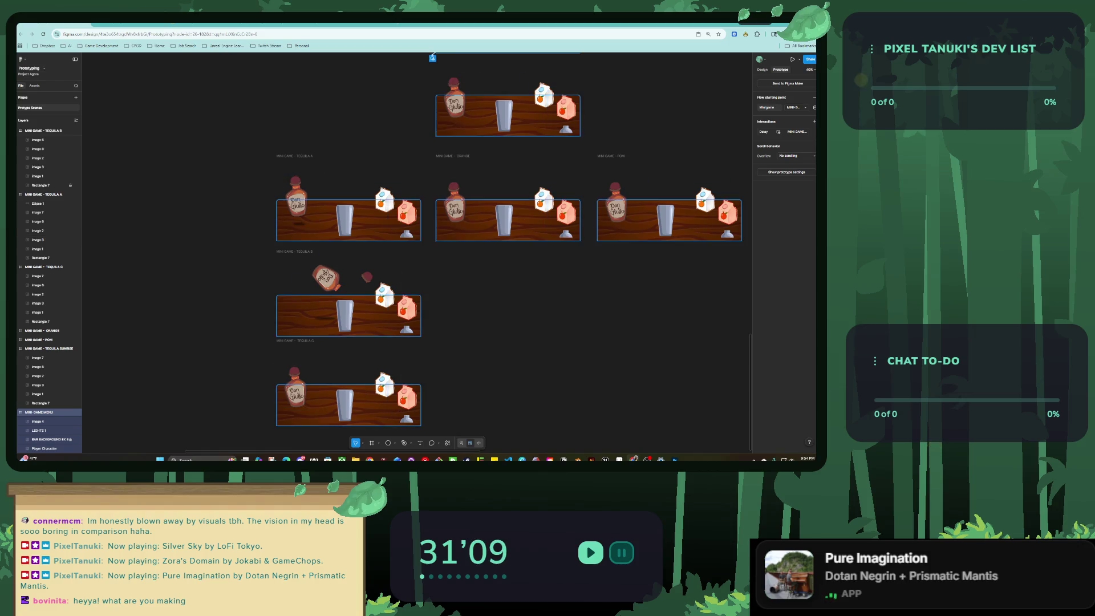
pyautogui.scroll(-2, 327, 234)
pyautogui.scroll(-3, 310, 178)
pyautogui.scroll(5, 310, 179)
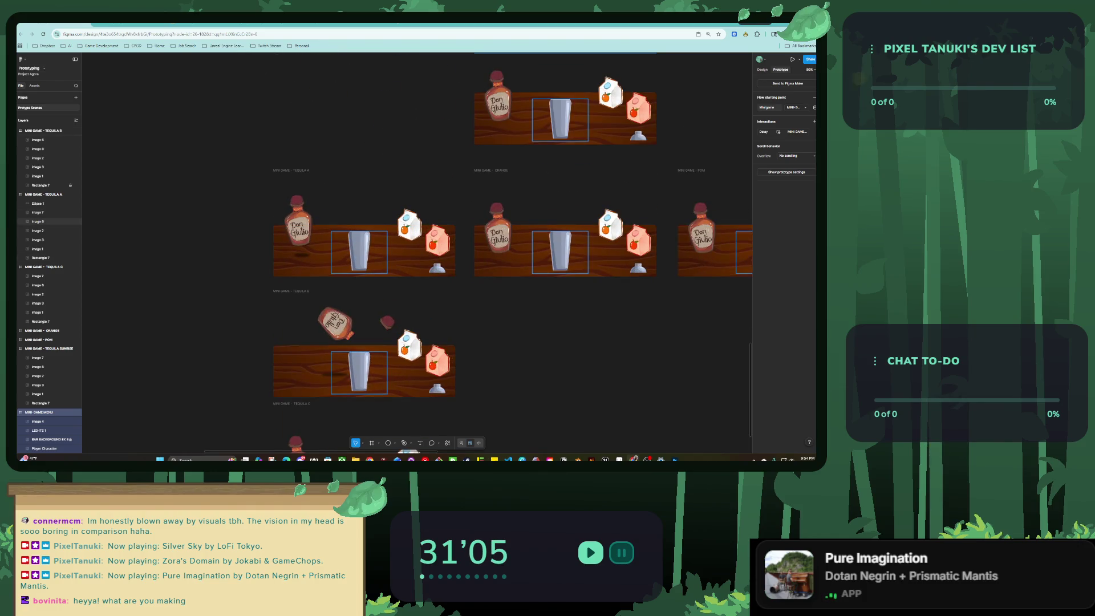
pyautogui.scroll(2, 317, 251)
pyautogui.click(294, 225)
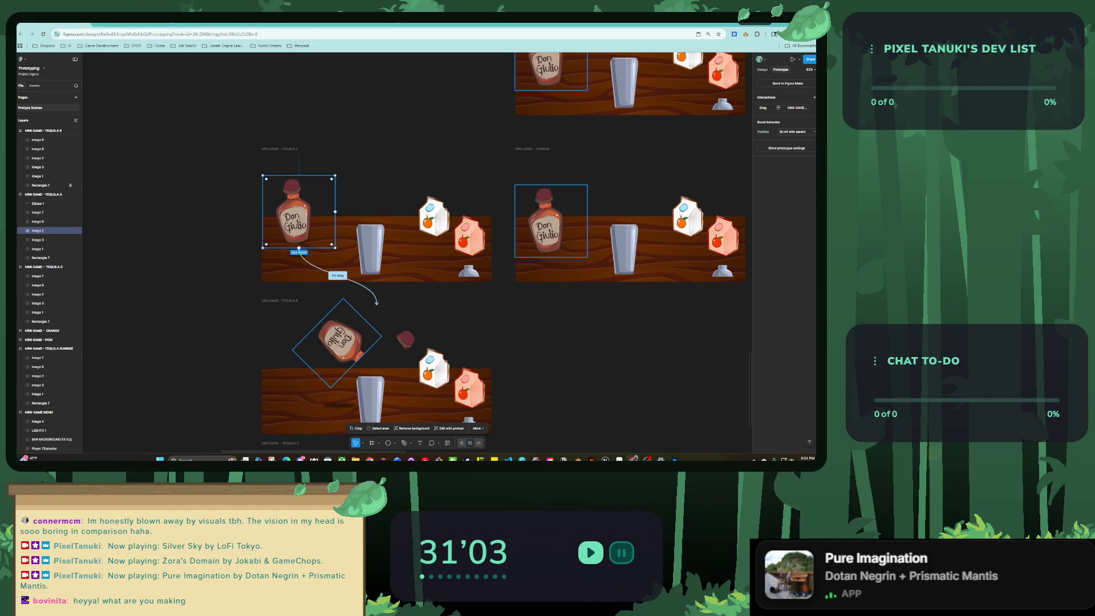
pyautogui.click(40, 158)
pyautogui.scroll(-4, 40, 157)
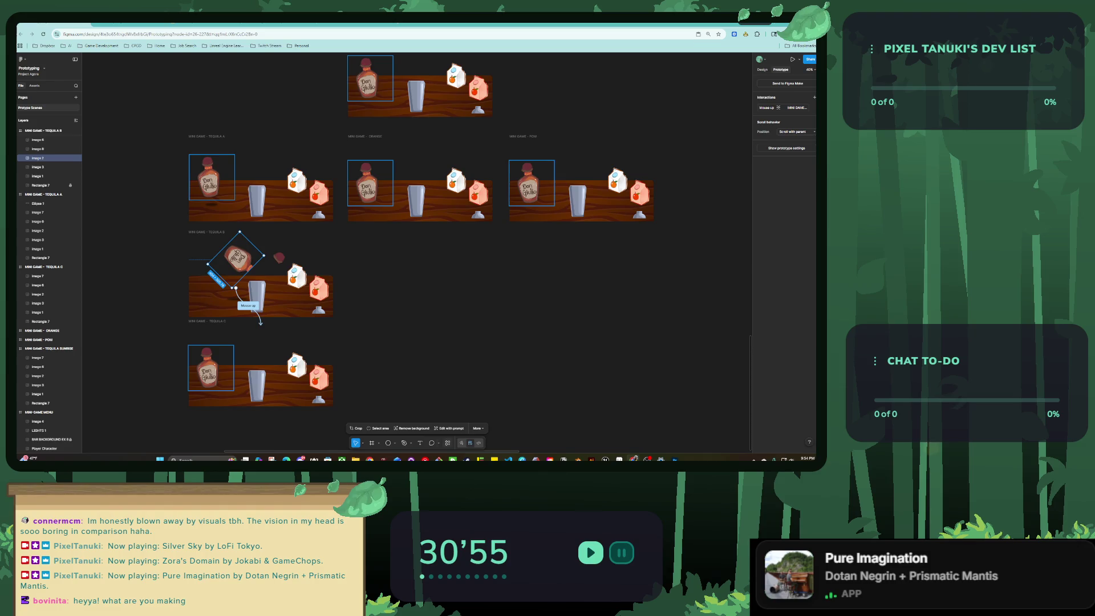
pyautogui.hotkey('ctrl', 'k')
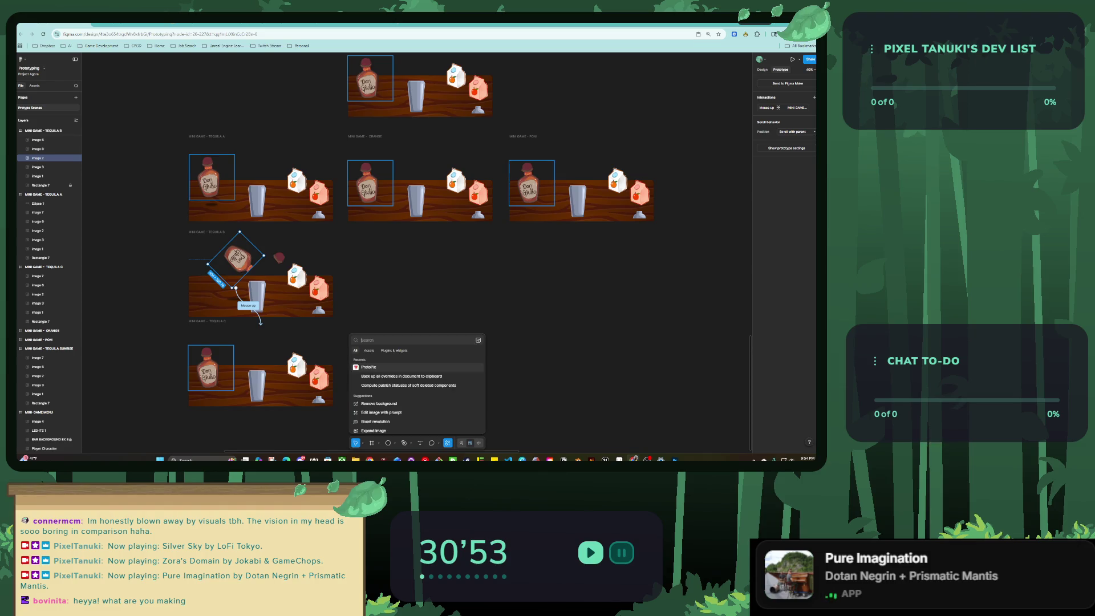
pyautogui.press('Return')
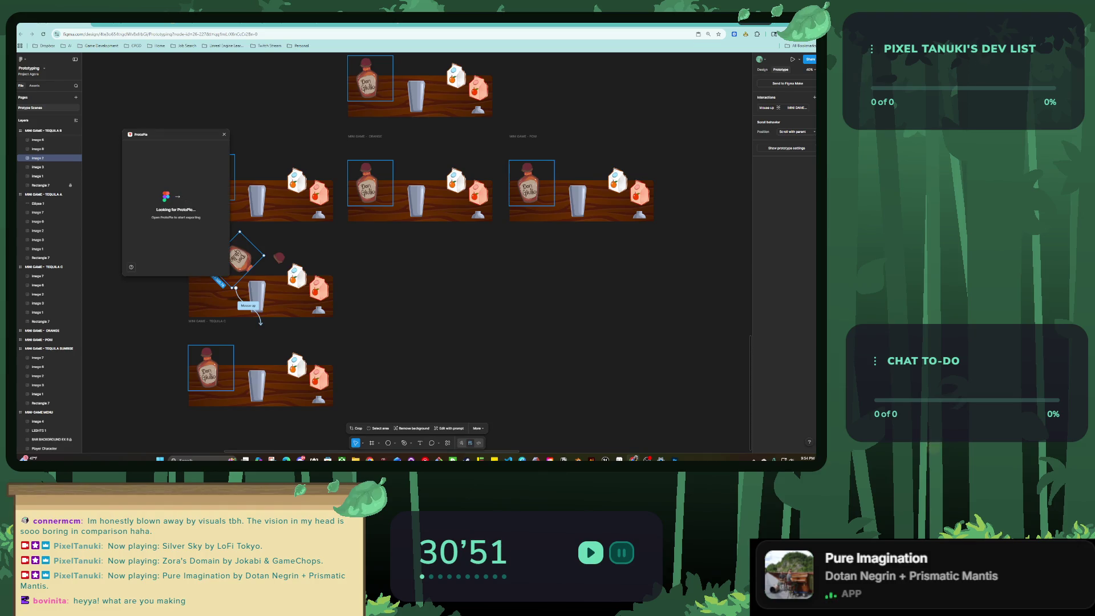
pyautogui.moveTo(171, 134); pyautogui.dragTo(442, 238)
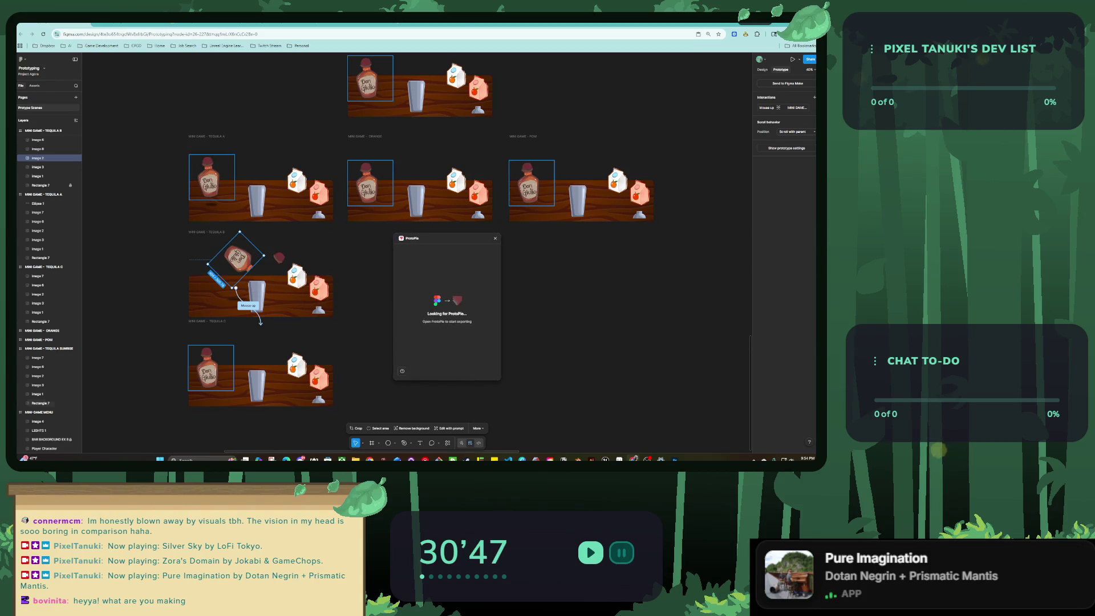
pyautogui.hotkey('alt', 'Tab')
pyautogui.hotkey('alt', 'Tab')
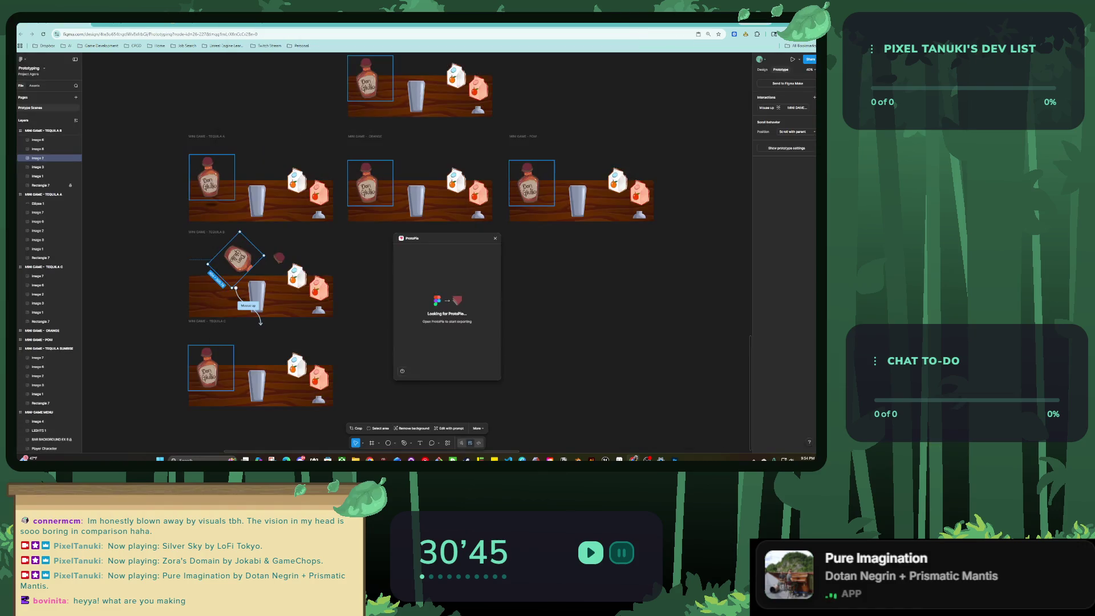
pyautogui.scroll(-3, 399, 257)
pyautogui.press('Escape')
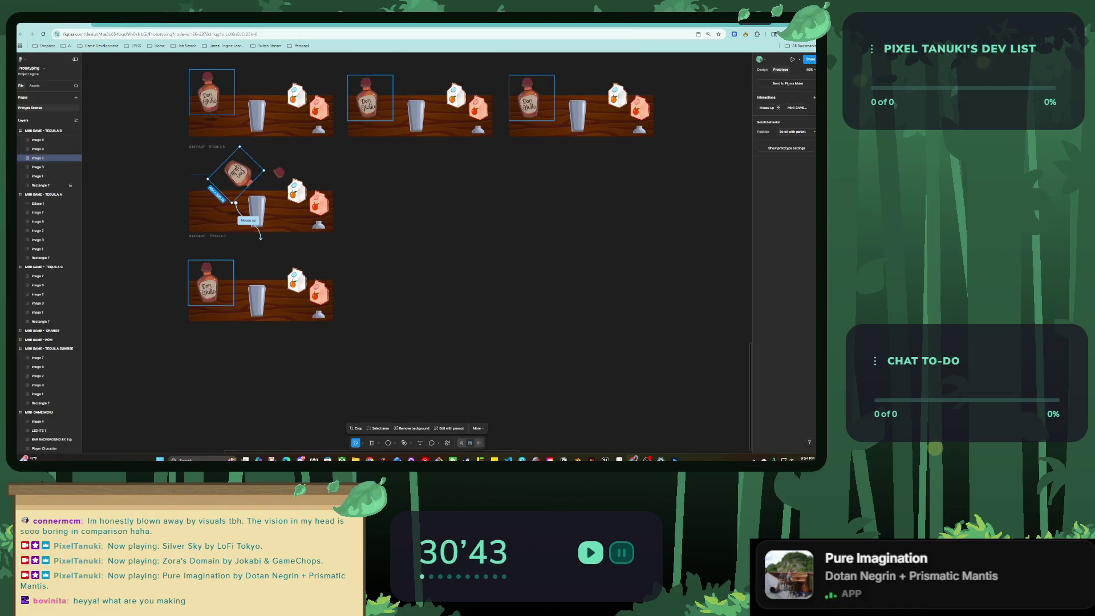
pyautogui.hotkey('shift', '1')
pyautogui.press('Escape')
pyautogui.scroll(15, 327, 354)
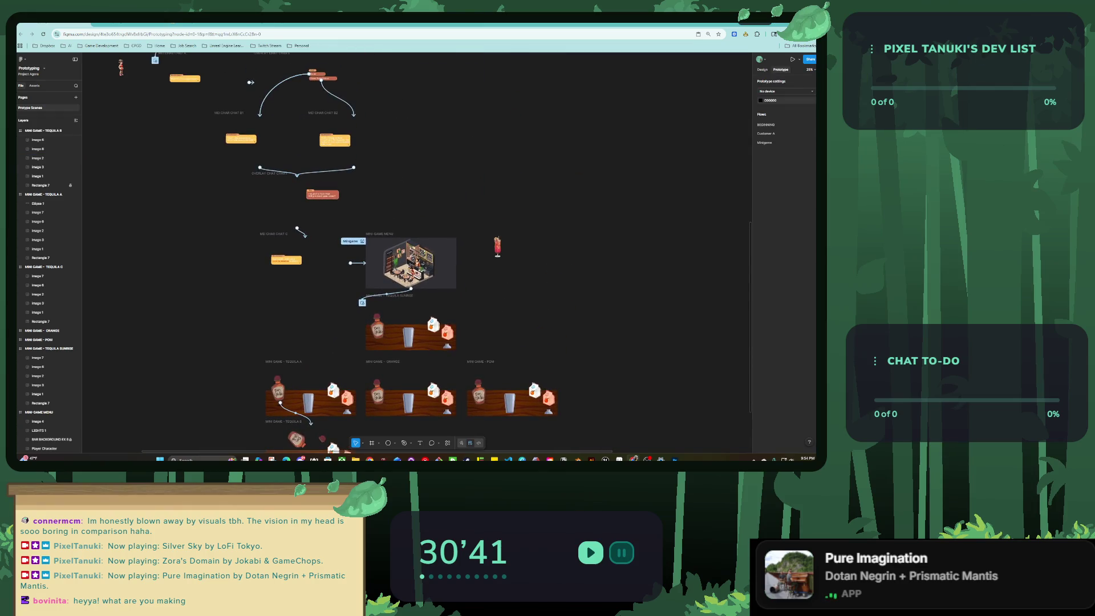
# Select the BLACK 2016 frame, play it in presentation view, then switch to the Miro palette board.
pyautogui.scroll(10, 377, 240)
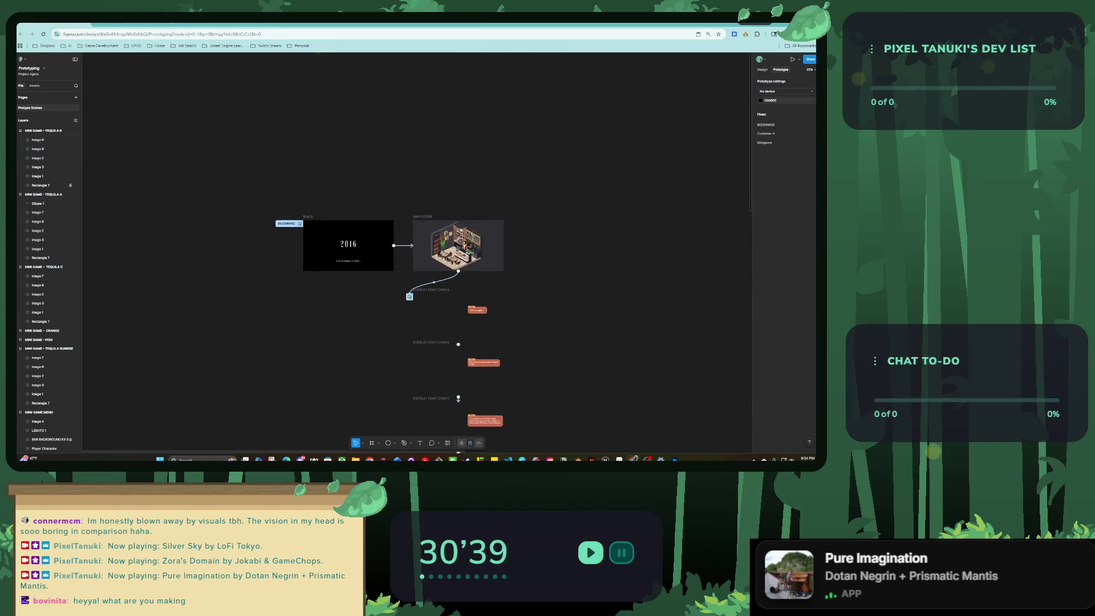
pyautogui.keyDown('ctrl'); pyautogui.scroll(5, 335, 222); pyautogui.keyUp('ctrl')
pyautogui.click(378, 334)
pyautogui.hotkey('shift', 'space')
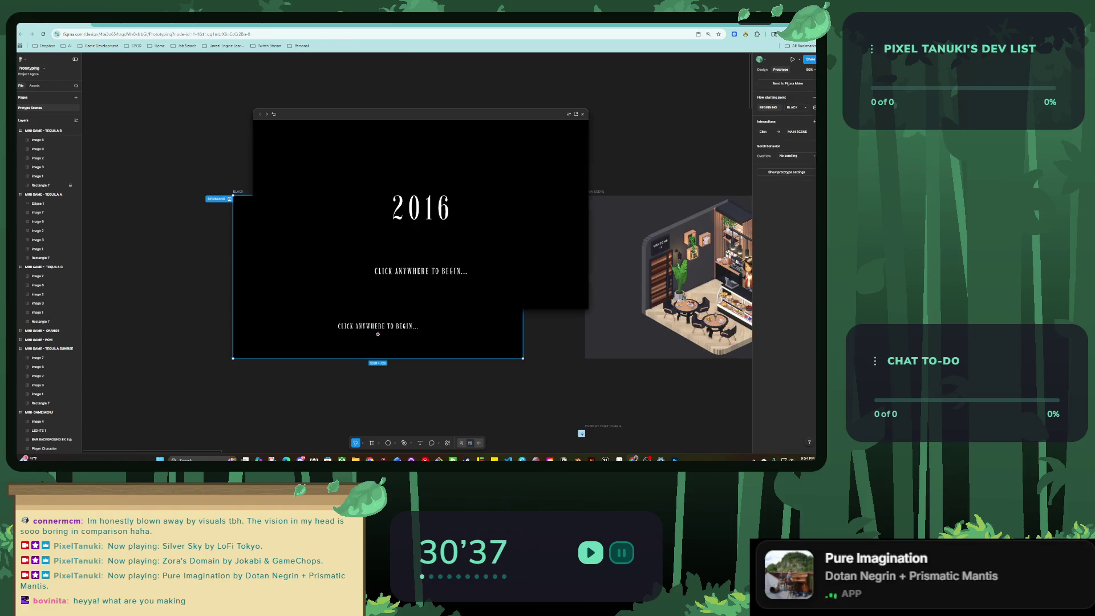
pyautogui.hotkey('ctrl', 'alt', 'Return')
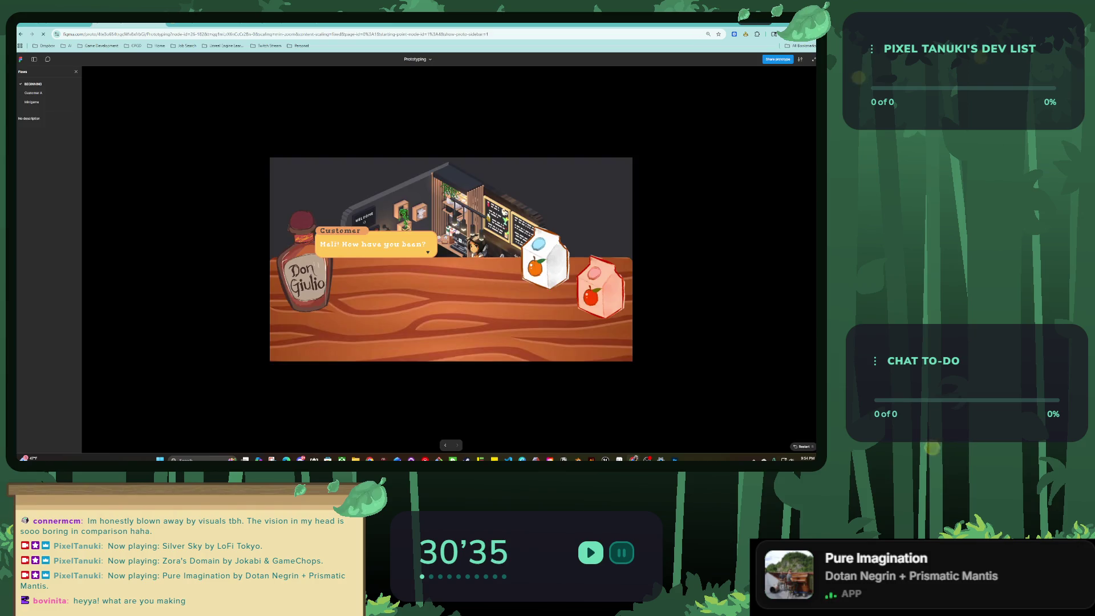
pyautogui.hotkey('alt', 'Left')
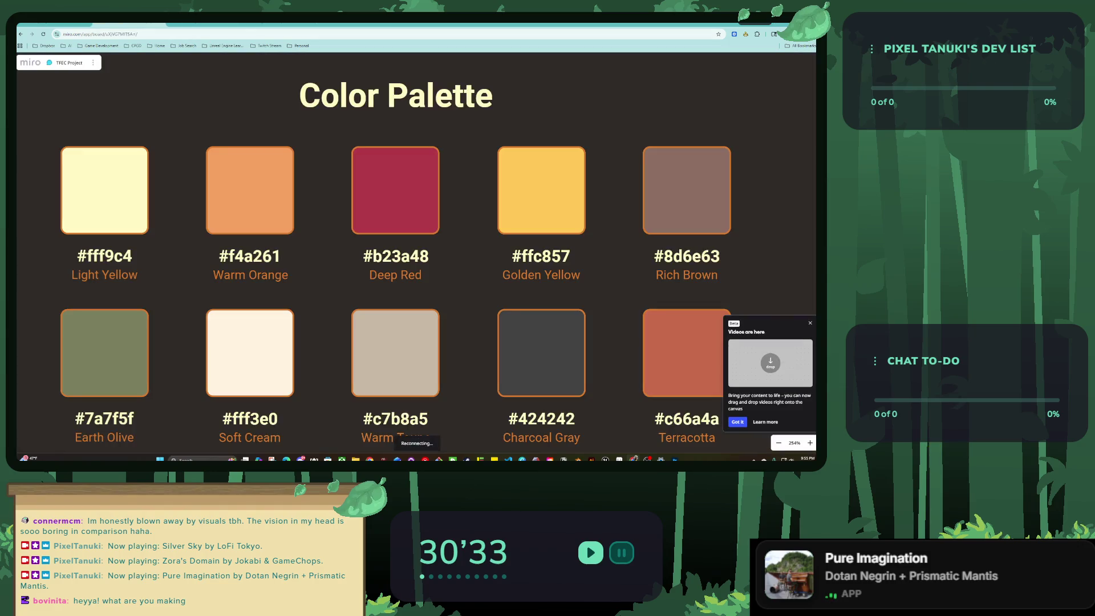
# Return from the Miro colour palette to the running Figma prototype presentation.
pyautogui.hotkey('ctrl', 'alt', 'Return')
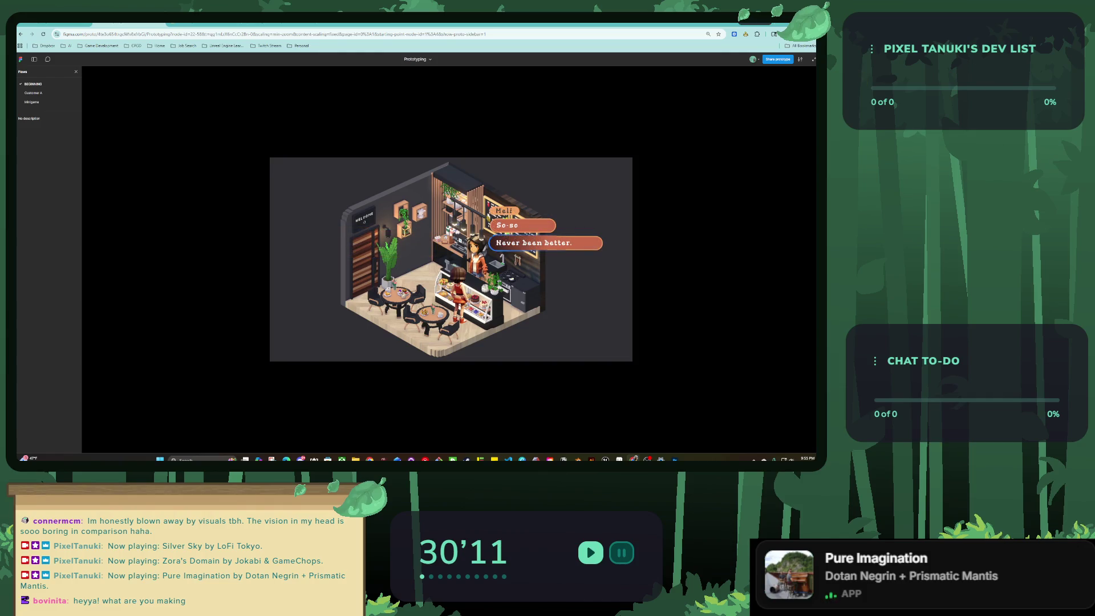
# Pick a customer reply to reach the mini-game, then exit to the design editor.
pyautogui.click(545, 243)
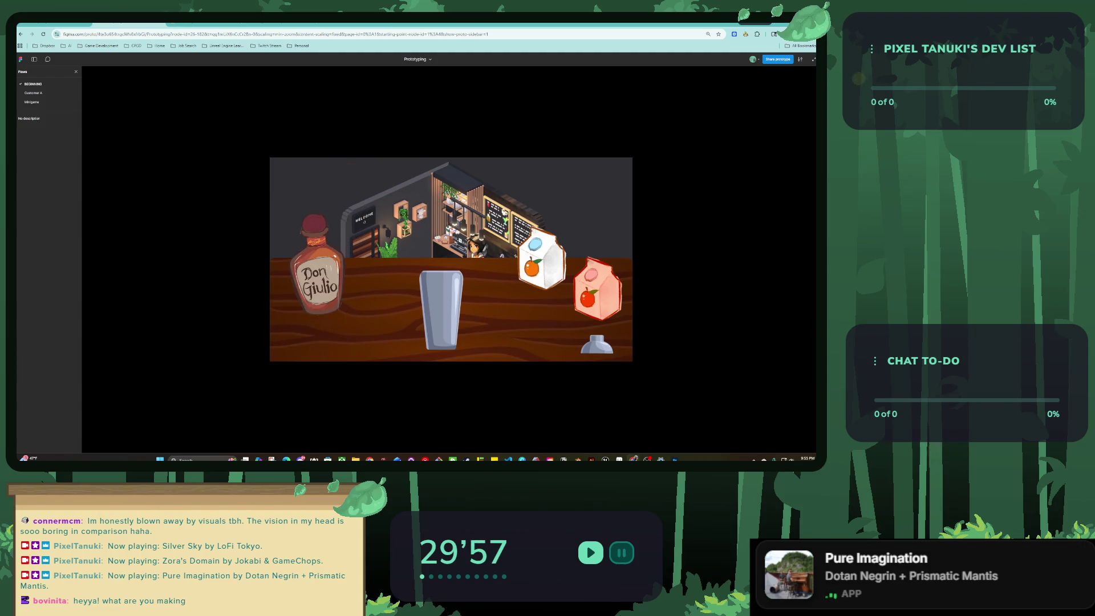
pyautogui.hotkey('ctrl', 'Tab')
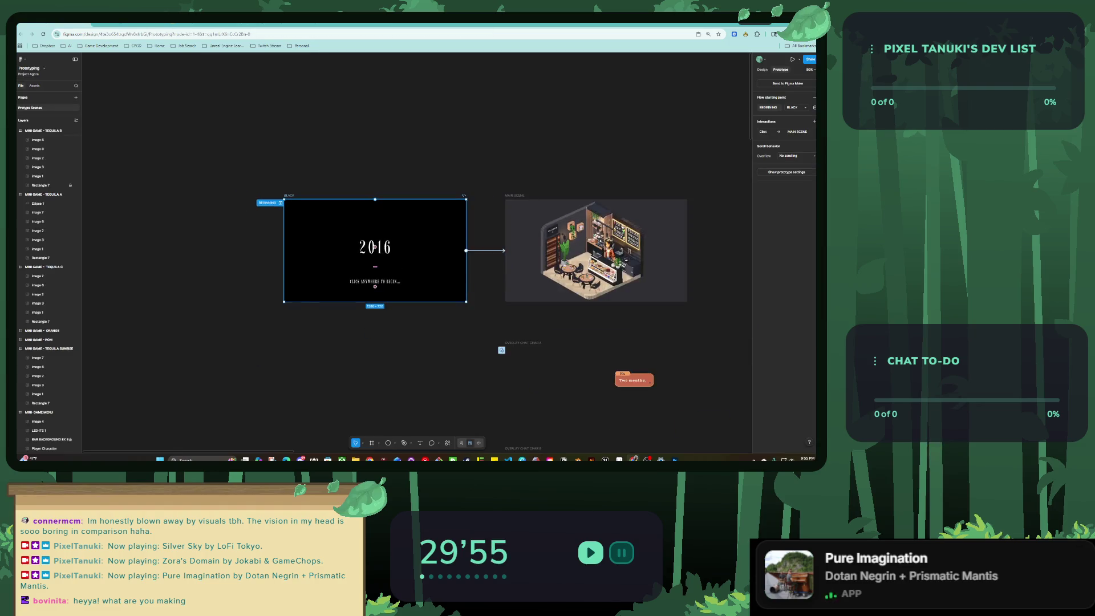
pyautogui.scroll(-3, 399, 285)
pyautogui.keyDown('ctrl'); pyautogui.scroll(10, 433, 297); pyautogui.keyUp('ctrl')
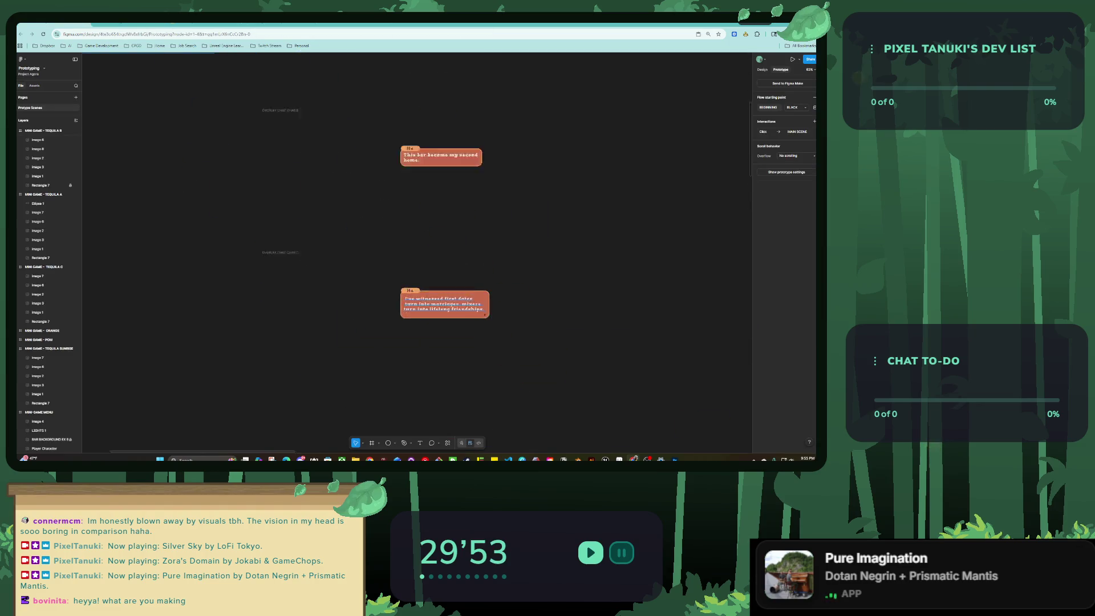
pyautogui.keyDown('ctrl'); pyautogui.scroll(2, 399, 314); pyautogui.keyUp('ctrl')
pyautogui.click(399, 315)
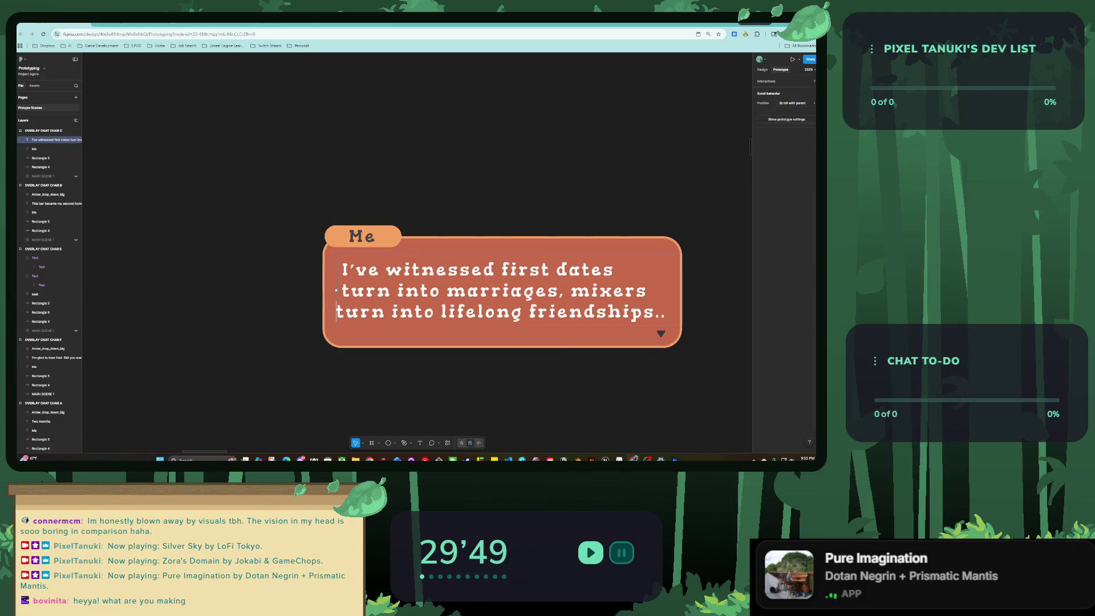
pyautogui.press('BackSpace')
pyautogui.press('BackSpace')
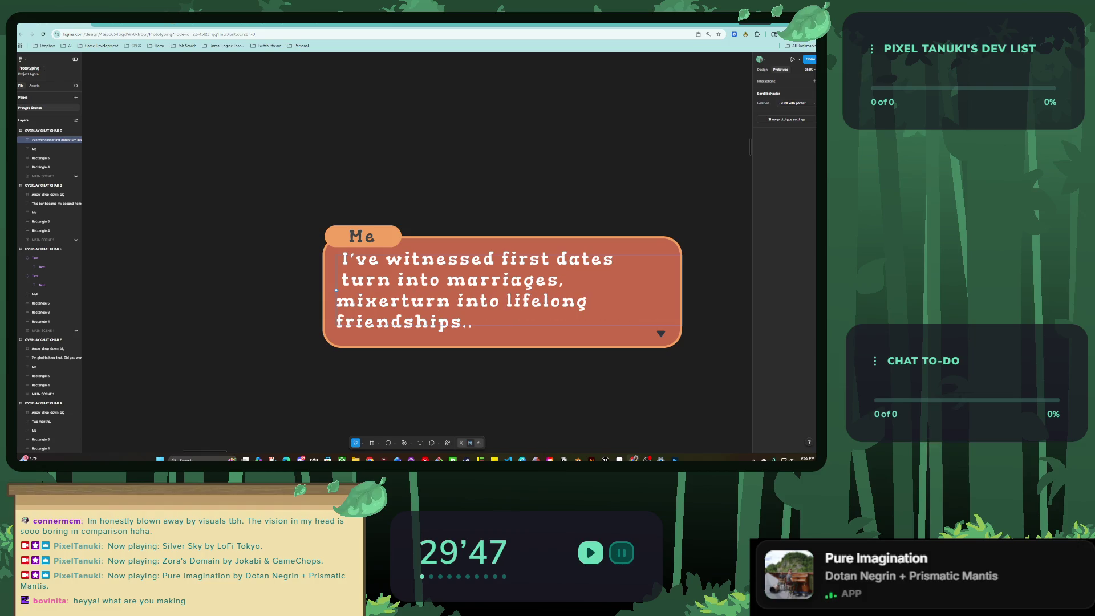
pyautogui.hotkey('ctrl', 'z')
pyautogui.hotkey('ctrl', 'shift', 'z')
pyautogui.hotkey('ctrl', 'z')
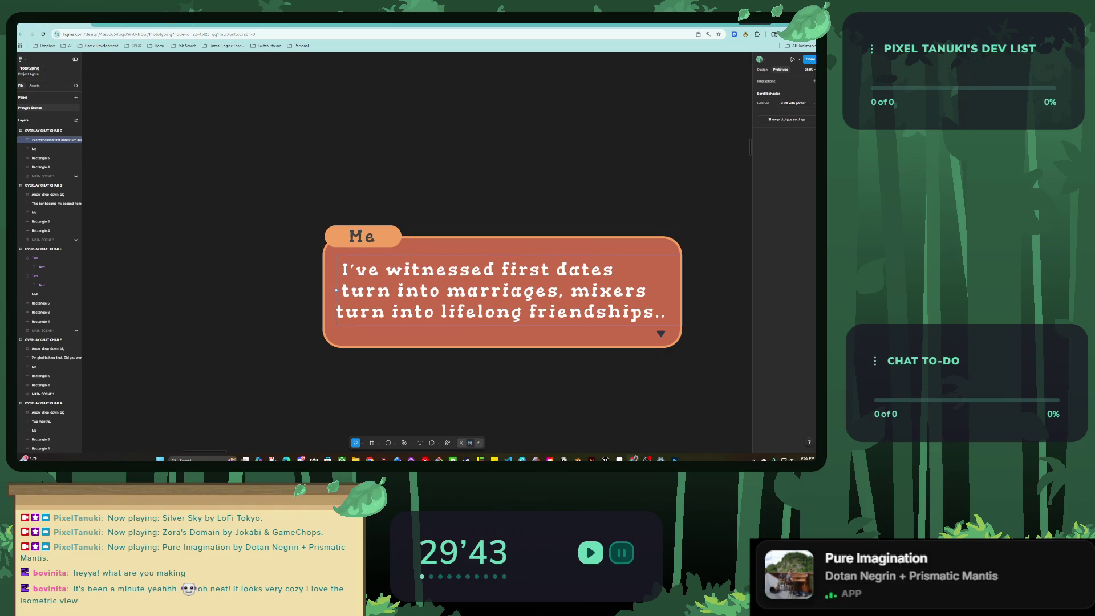
pyautogui.hotkey('ctrl', 'z')
pyautogui.hotkey('ctrl', 'z')
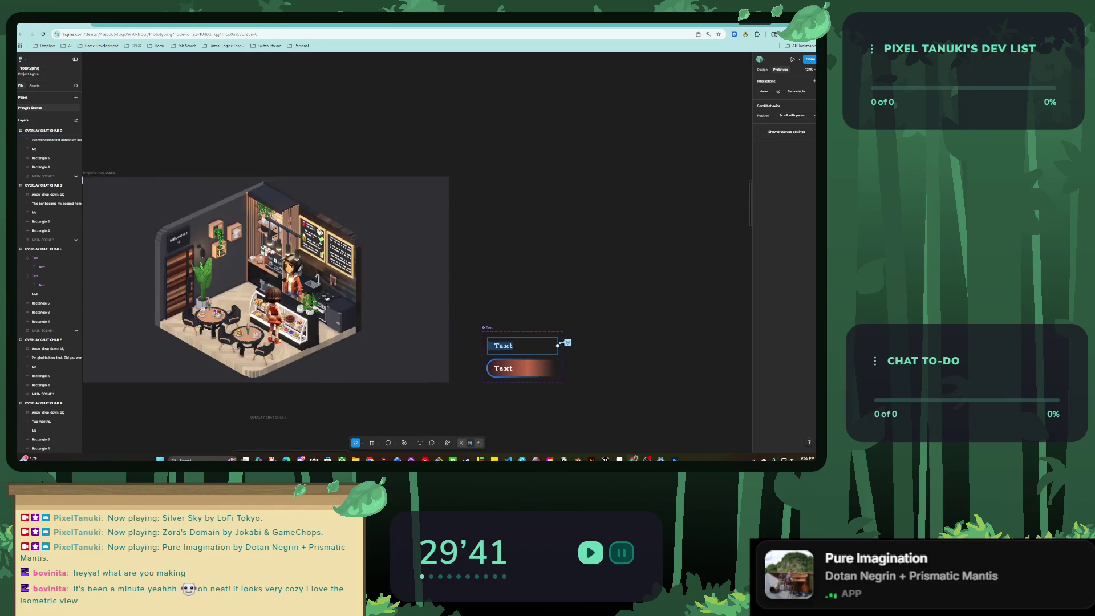
pyautogui.hotkey('ctrl', 'z')
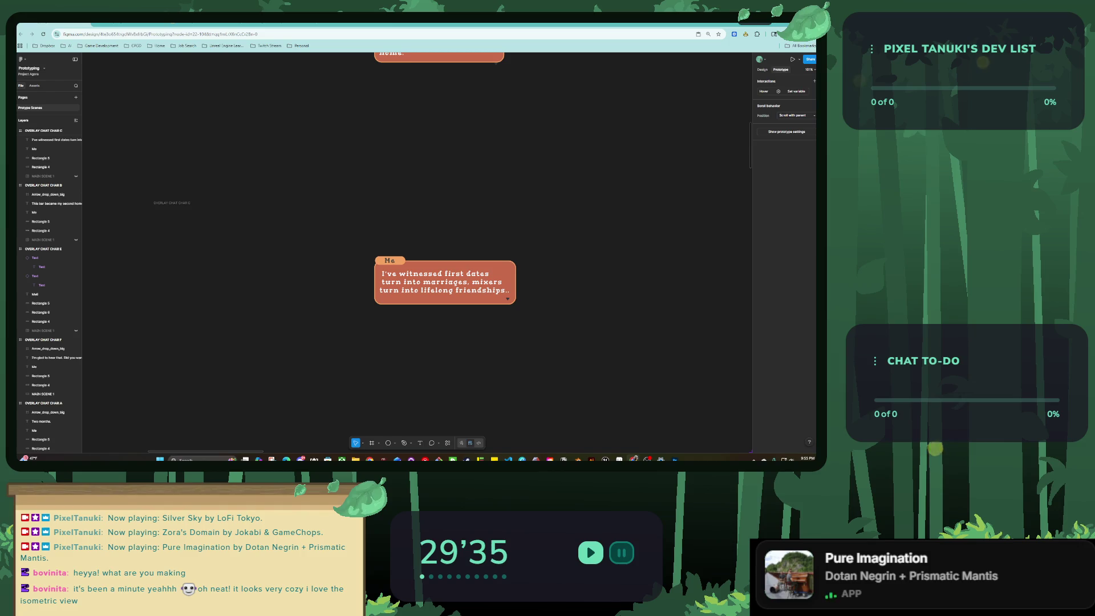
pyautogui.scroll(-10, 364, 246)
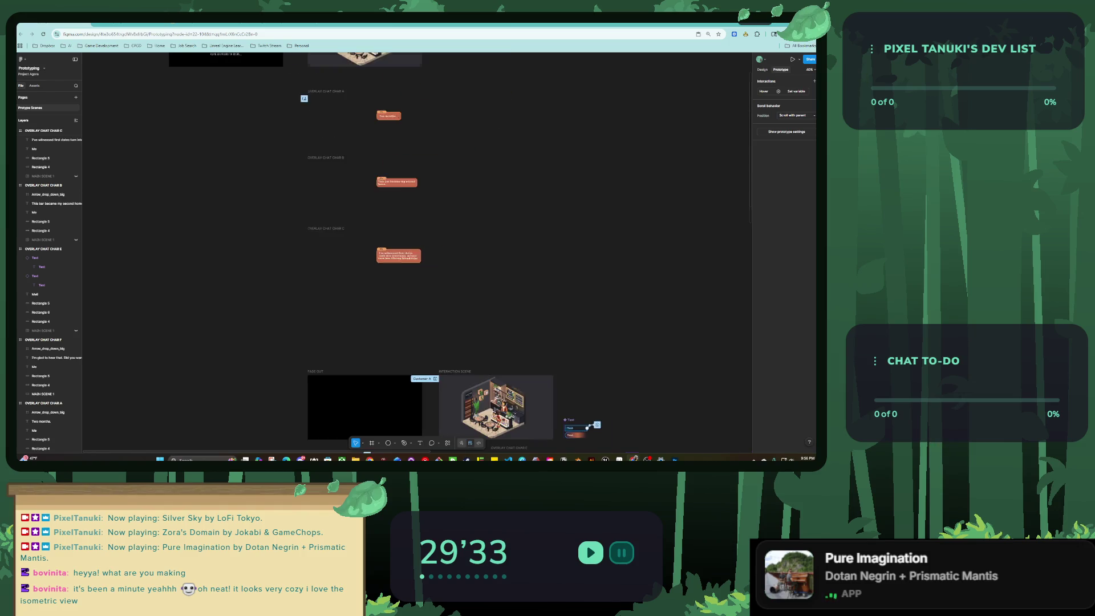
pyautogui.scroll(-5, 416, 250)
pyautogui.scroll(5, 382, 349)
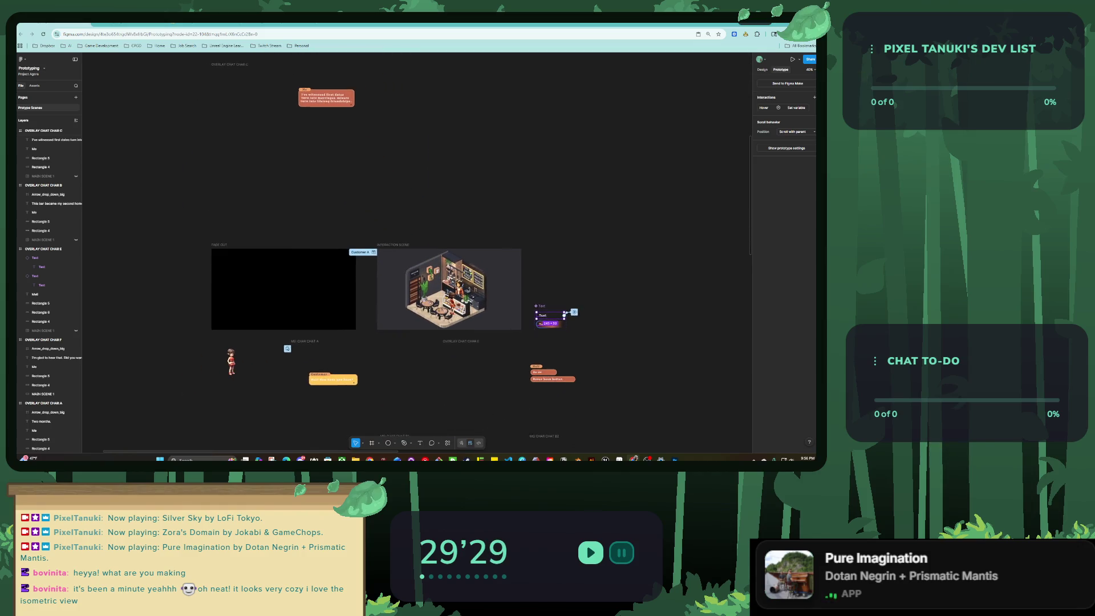
pyautogui.press('Escape')
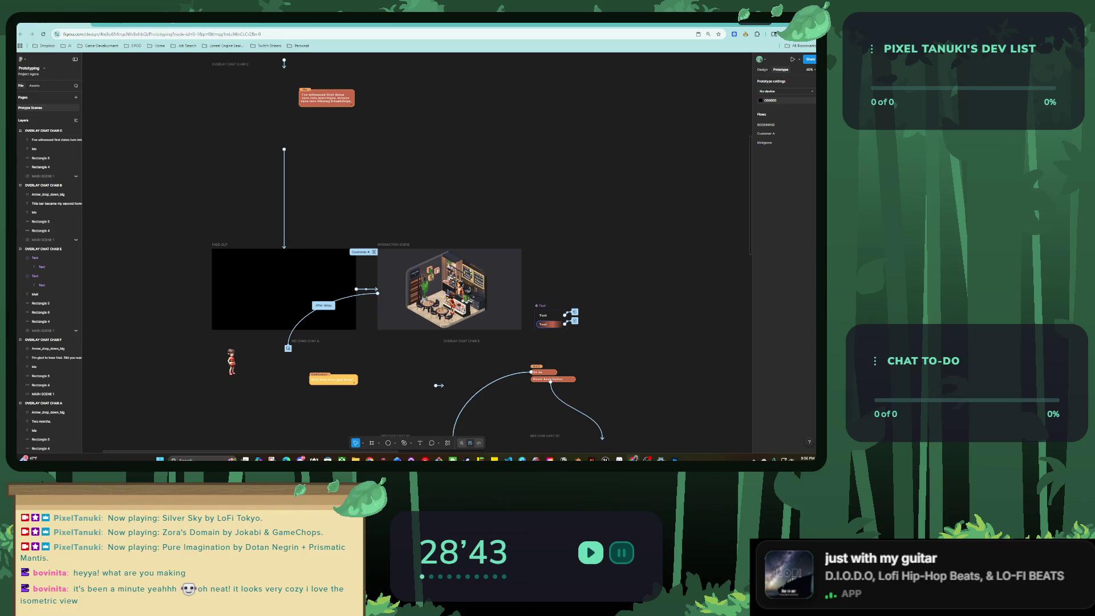
pyautogui.scroll(2, 388, 353)
pyautogui.scroll(2, 388, 354)
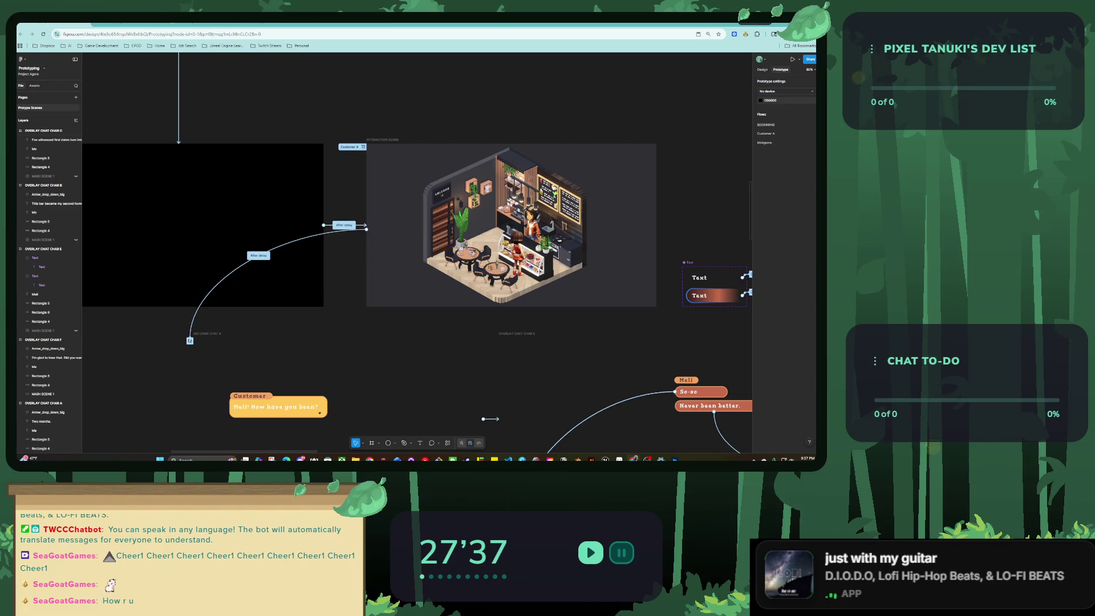
# Scroll down to the tequila pouring frame and select the tilted Don Julio bottle image.
pyautogui.scroll(-3, 376, 156)
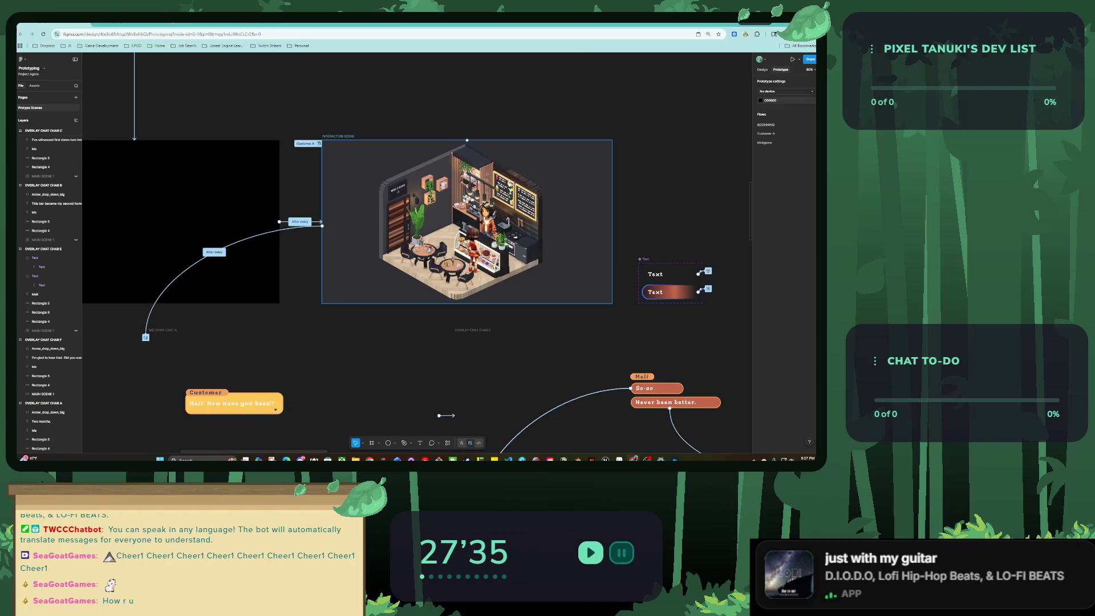
pyautogui.scroll(-2, 364, 242)
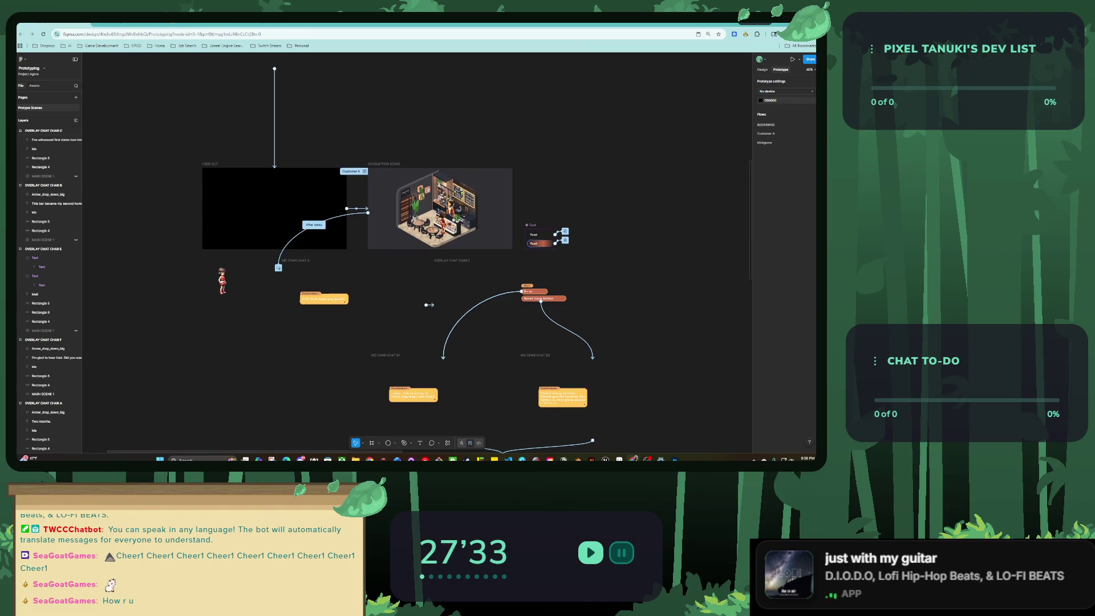
pyautogui.scroll(3, 389, 310)
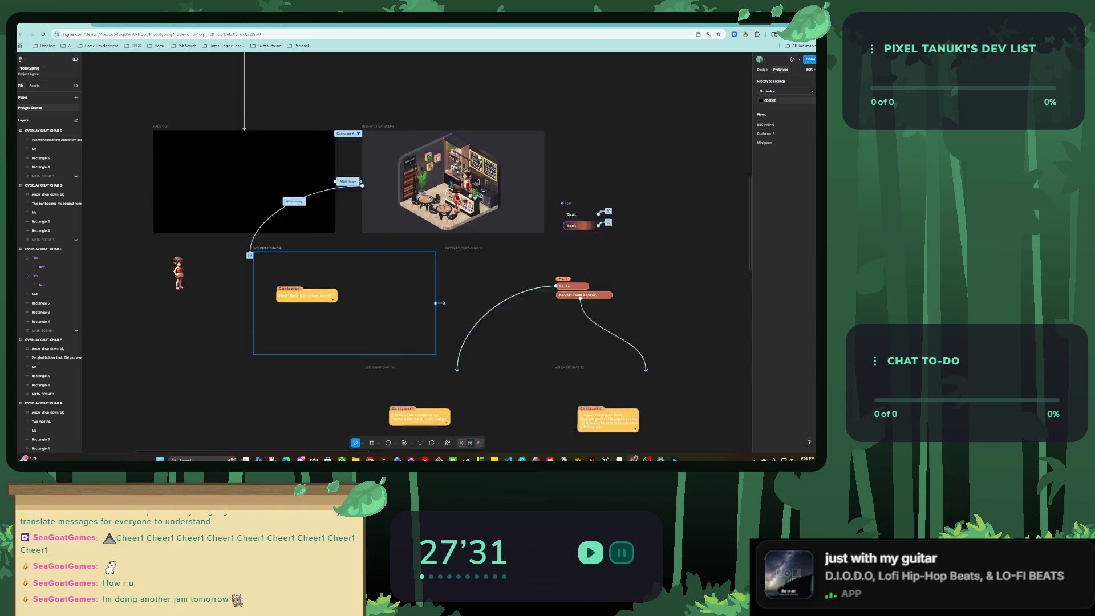
pyautogui.scroll(-3, 389, 310)
pyautogui.scroll(-5, 389, 310)
pyautogui.scroll(-3, 389, 311)
pyautogui.scroll(-3, 416, 251)
pyautogui.scroll(-2, 416, 251)
pyautogui.scroll(-2, 416, 250)
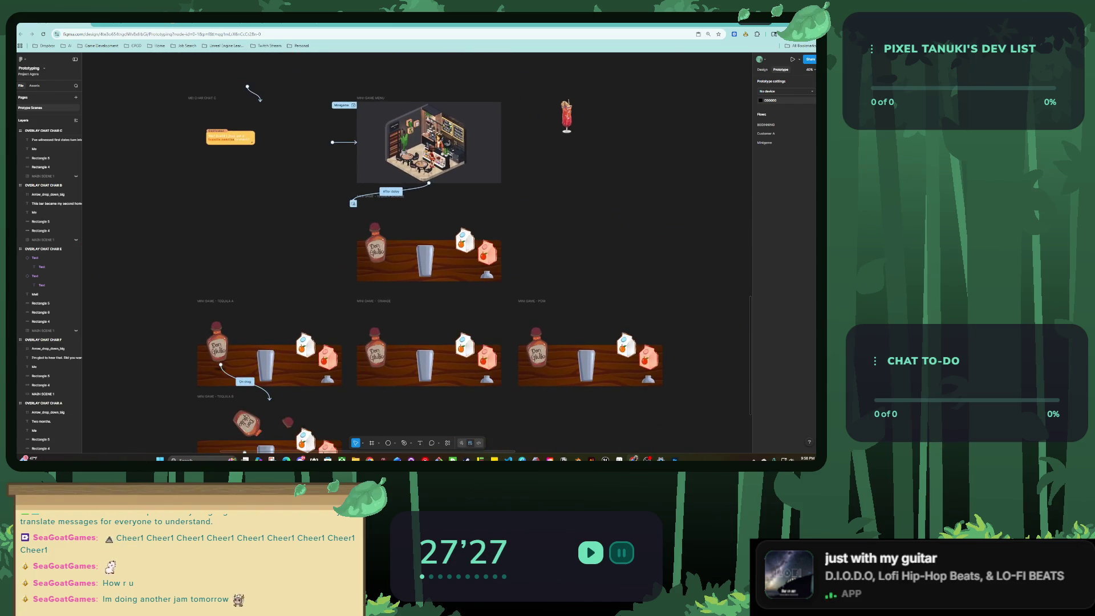
pyautogui.scroll(-2, 416, 251)
pyautogui.scroll(3, 351, 359)
pyautogui.click(355, 292)
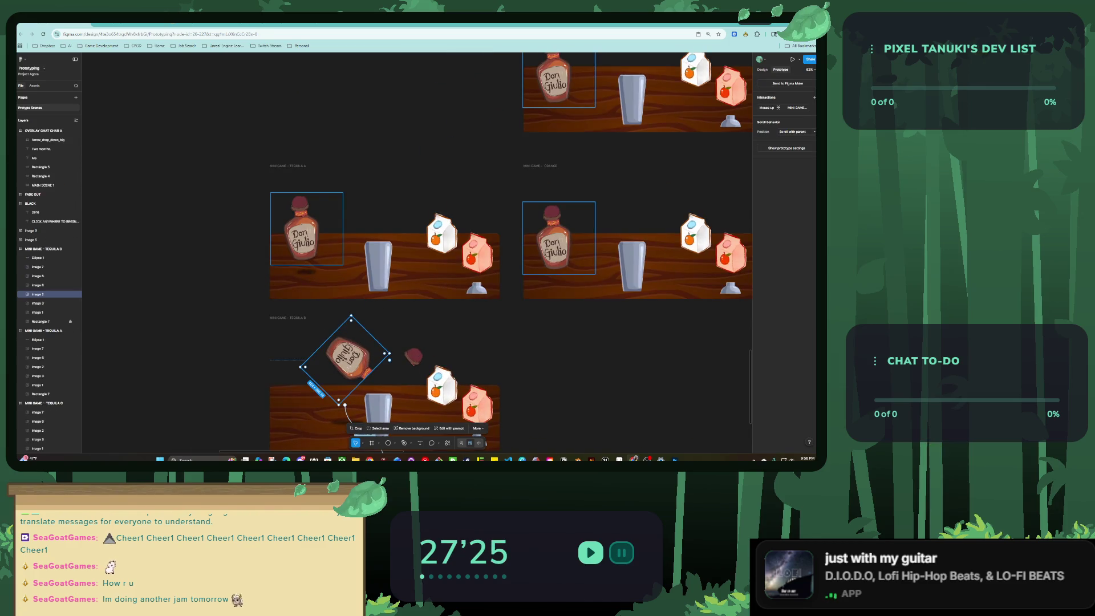
pyautogui.scroll(-1, 394, 251)
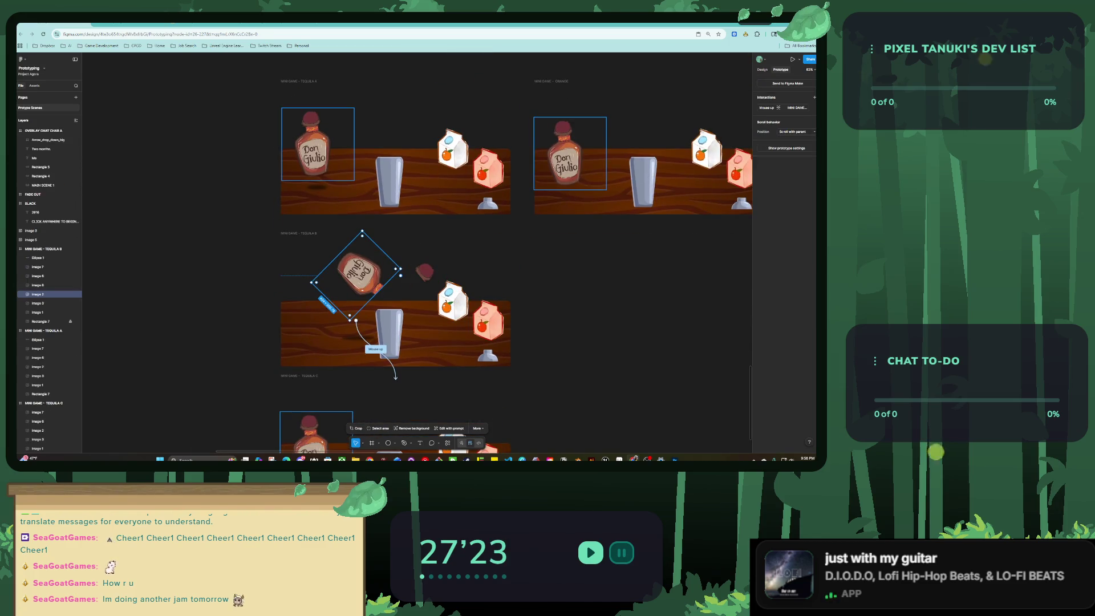
# Extend the bottle's crop outward at the lower right, confirm it, and zoom to fit.
pyautogui.click(355, 428)
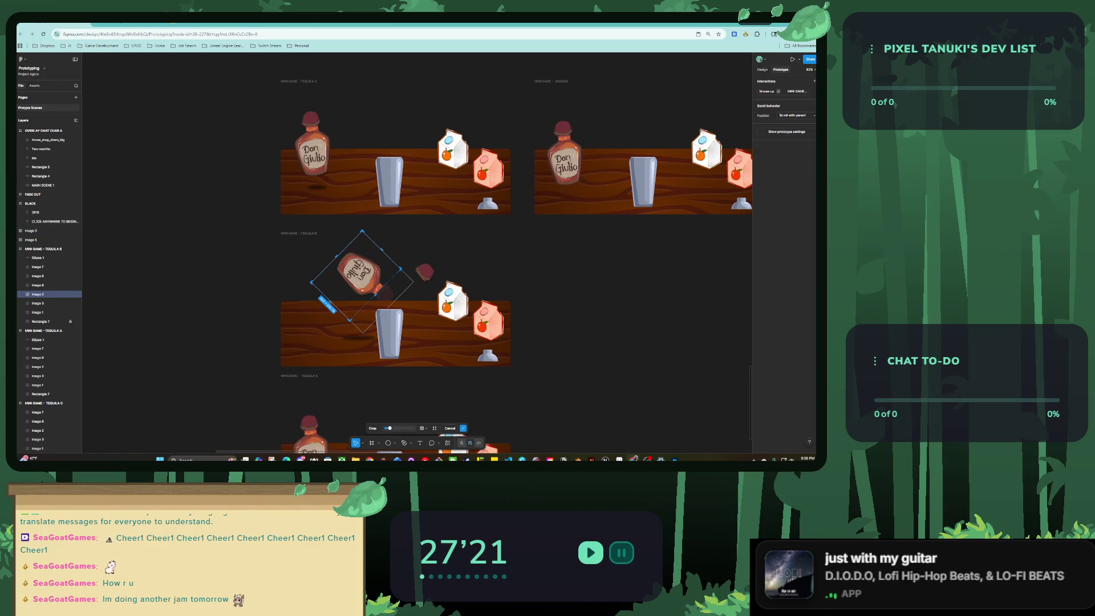
pyautogui.press('Return')
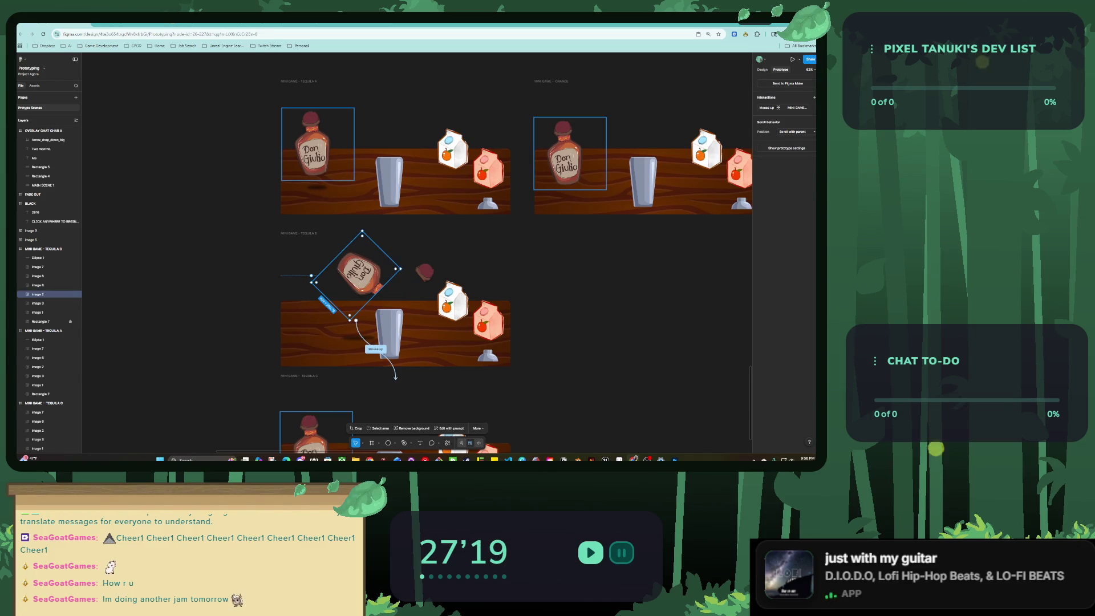
pyautogui.click(355, 428)
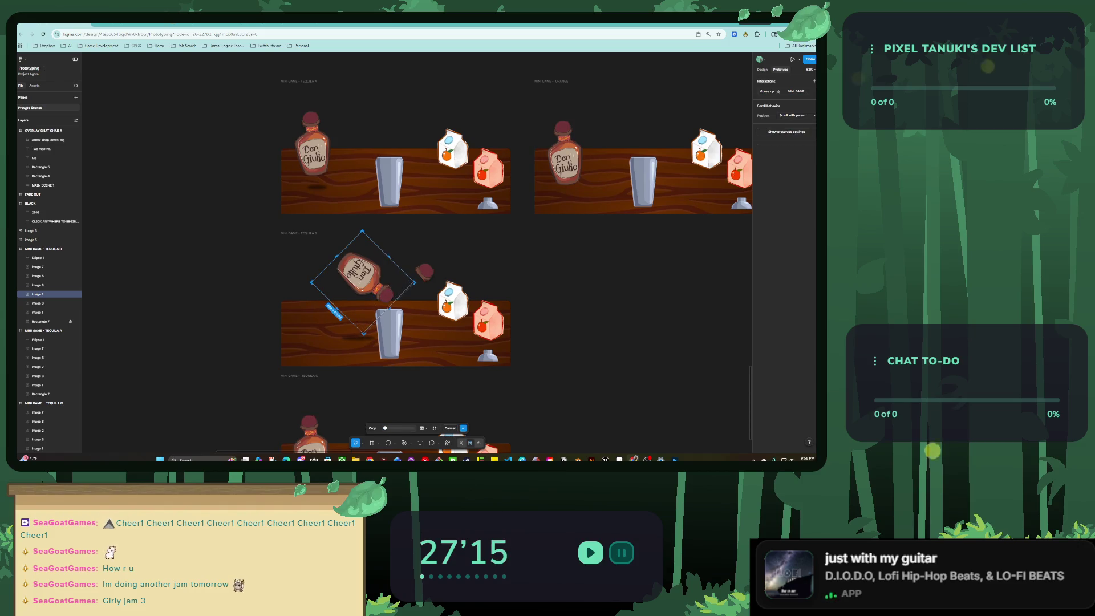
pyautogui.moveTo(381, 300); pyautogui.dragTo(388, 307)
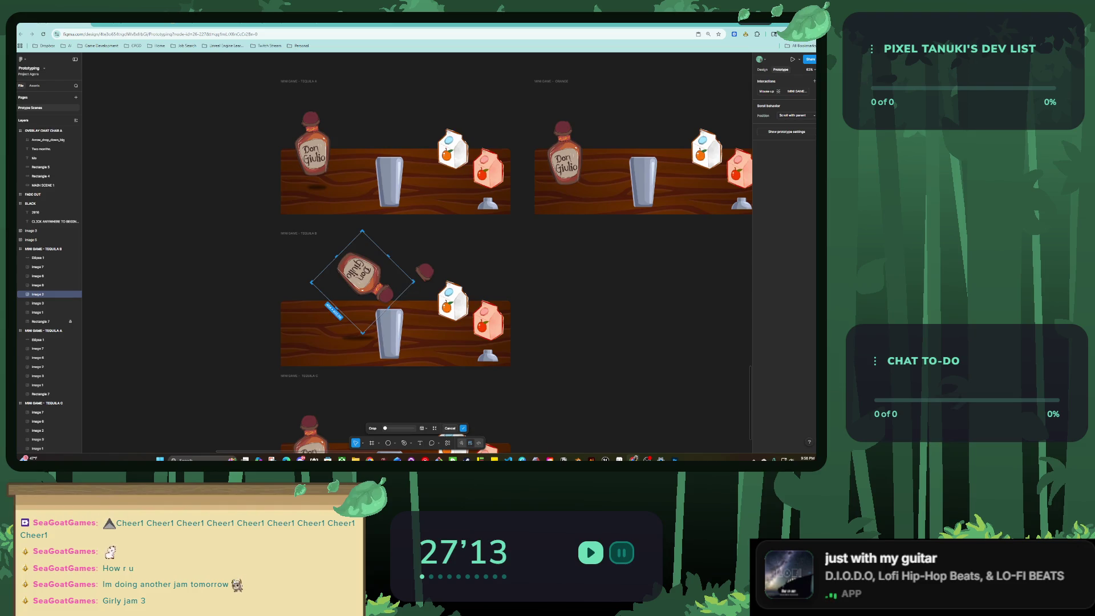
pyautogui.click(463, 428)
pyautogui.press('Escape')
pyautogui.hotkey('shift', '1')
pyautogui.hscroll(3, 392, 279)
pyautogui.scroll(2, 391, 279)
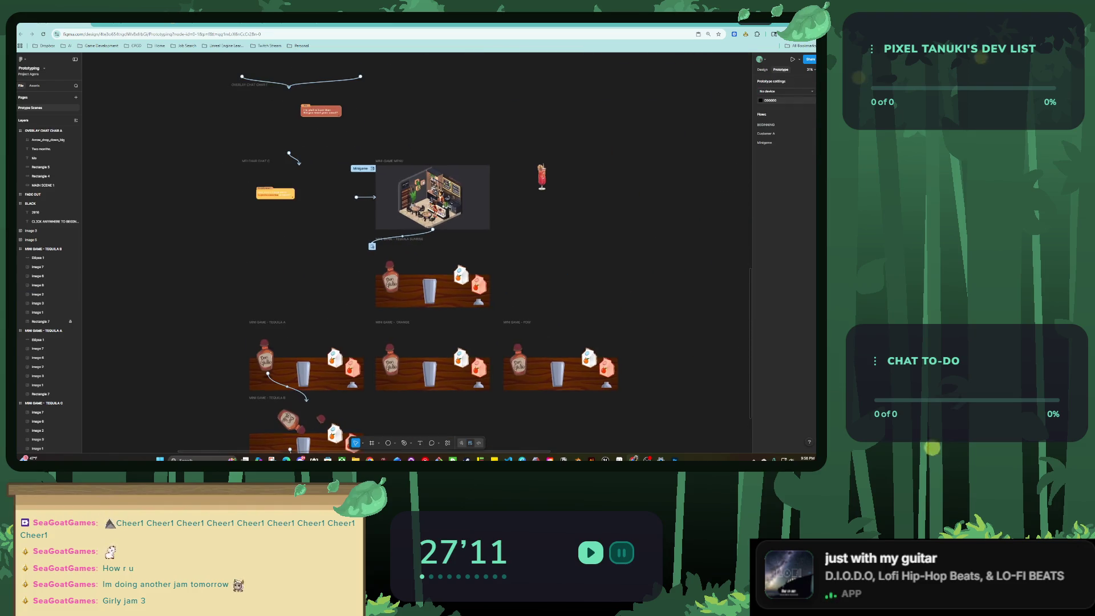
# Preview the minigame prototype from the Mini-Game Menu frame, close it, and switch to itch.io.
pyautogui.click(391, 278)
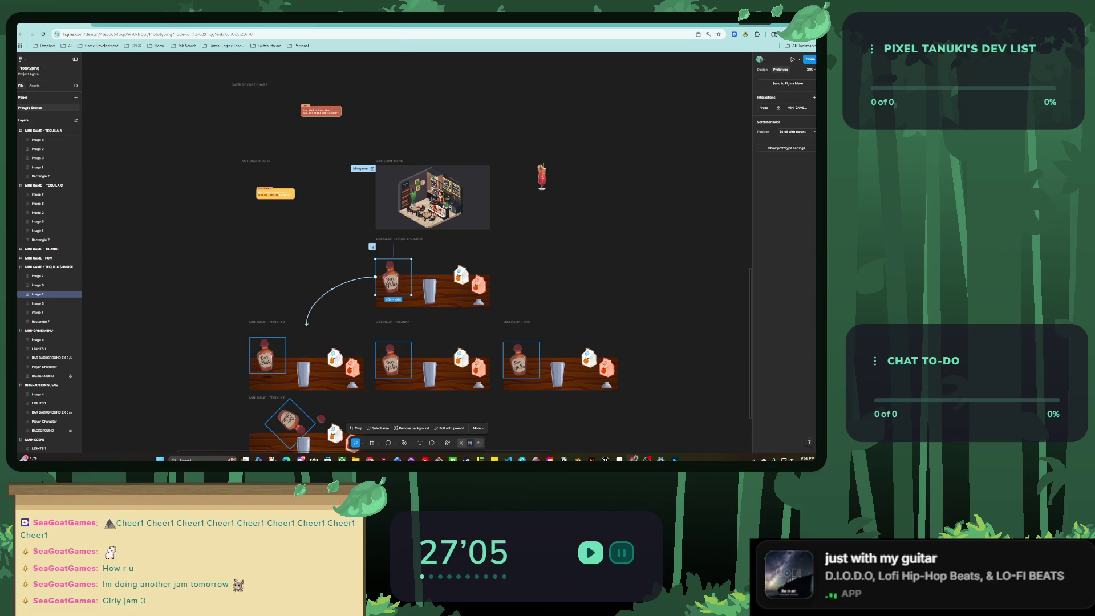
pyautogui.click(372, 169)
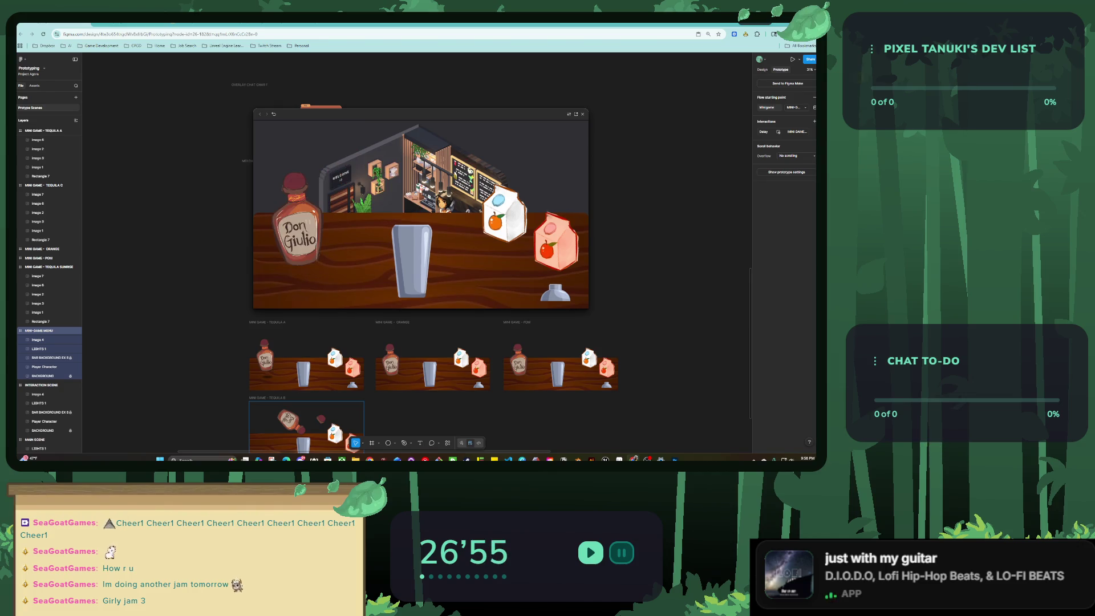
pyautogui.press('Escape')
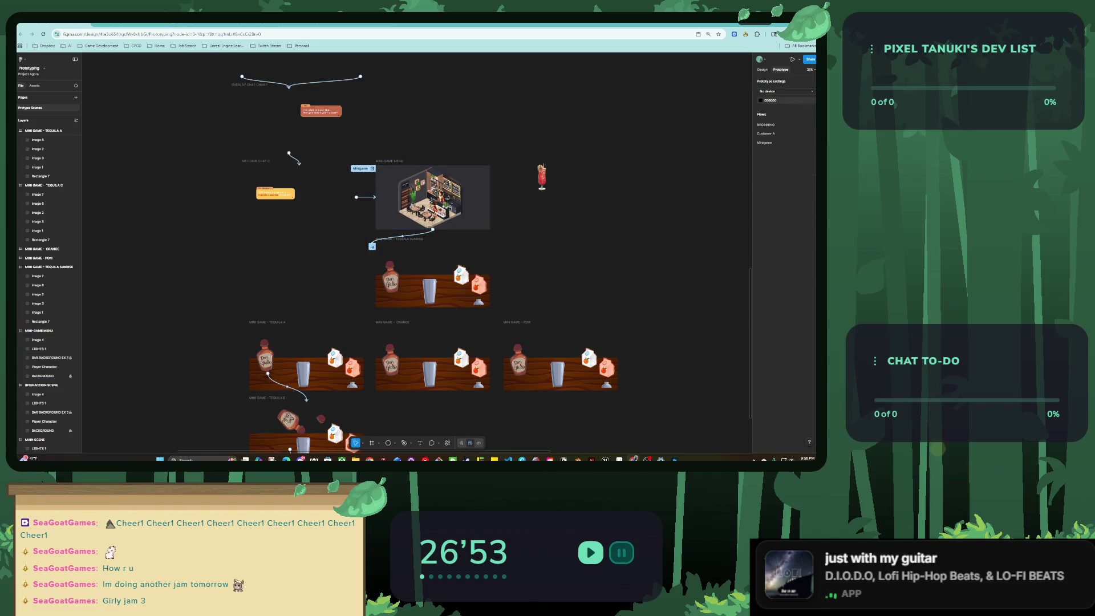
pyautogui.hscroll(3, 416, 251)
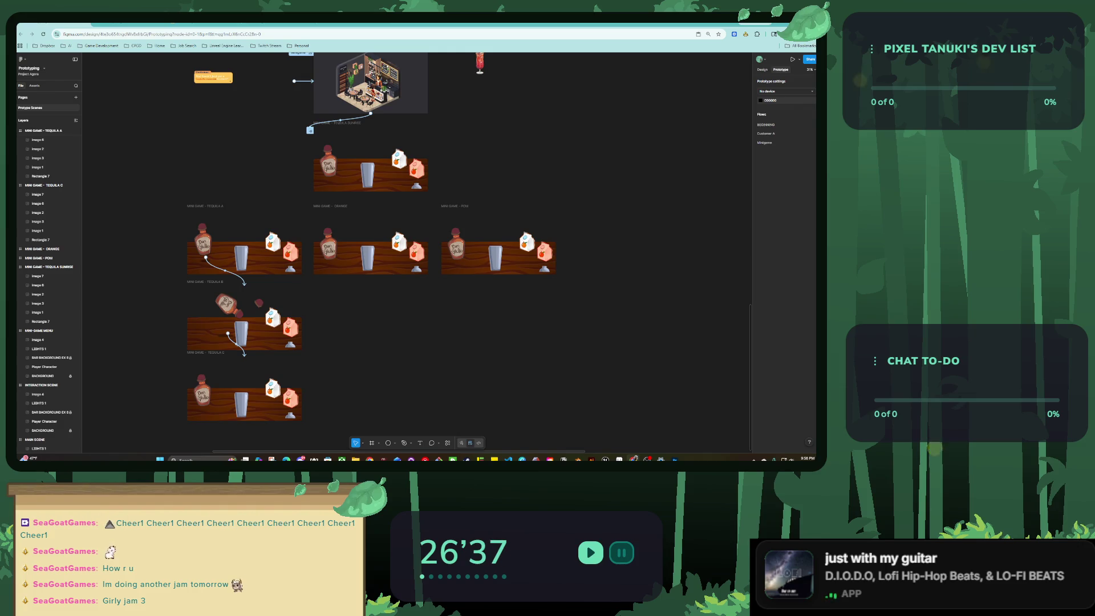
pyautogui.hotkey('alt', 'Tab')
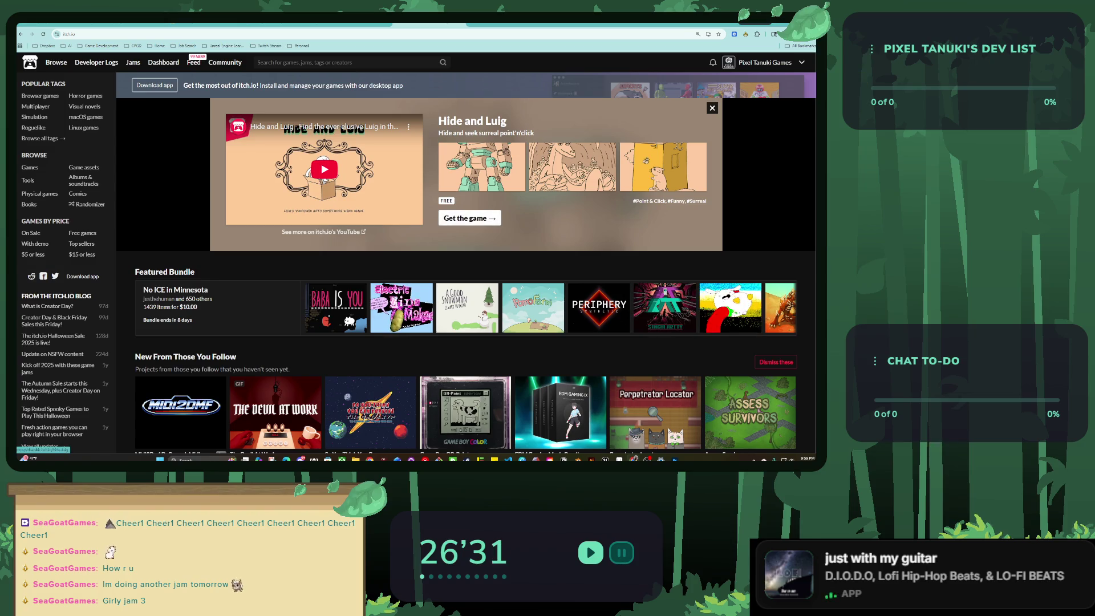
# Search itch.io for 'grily jam 3'.
pyautogui.click(343, 62)
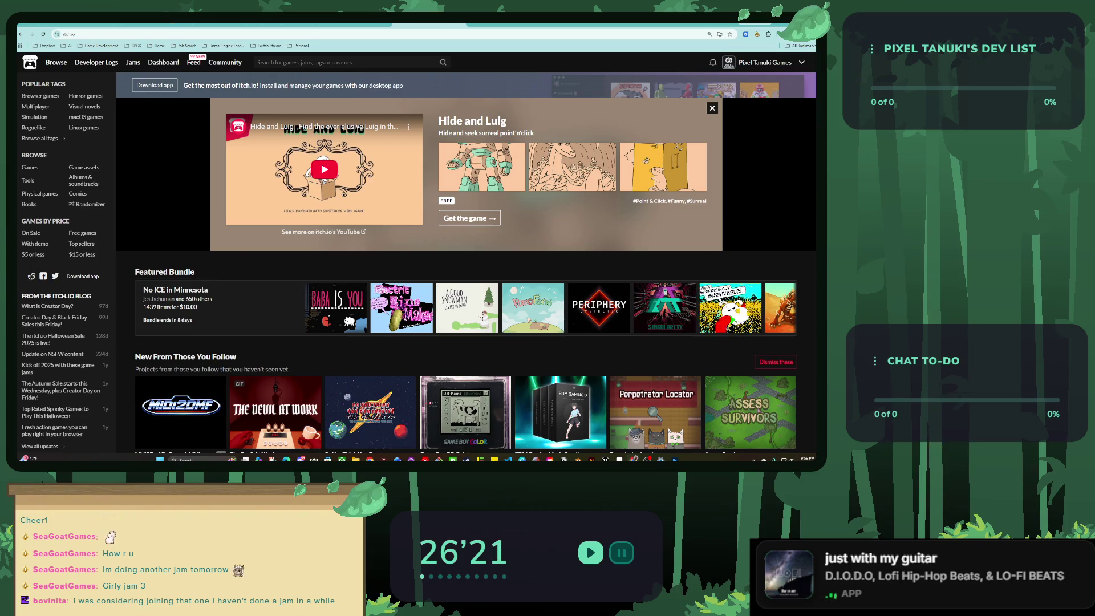
pyautogui.click(257, 62)
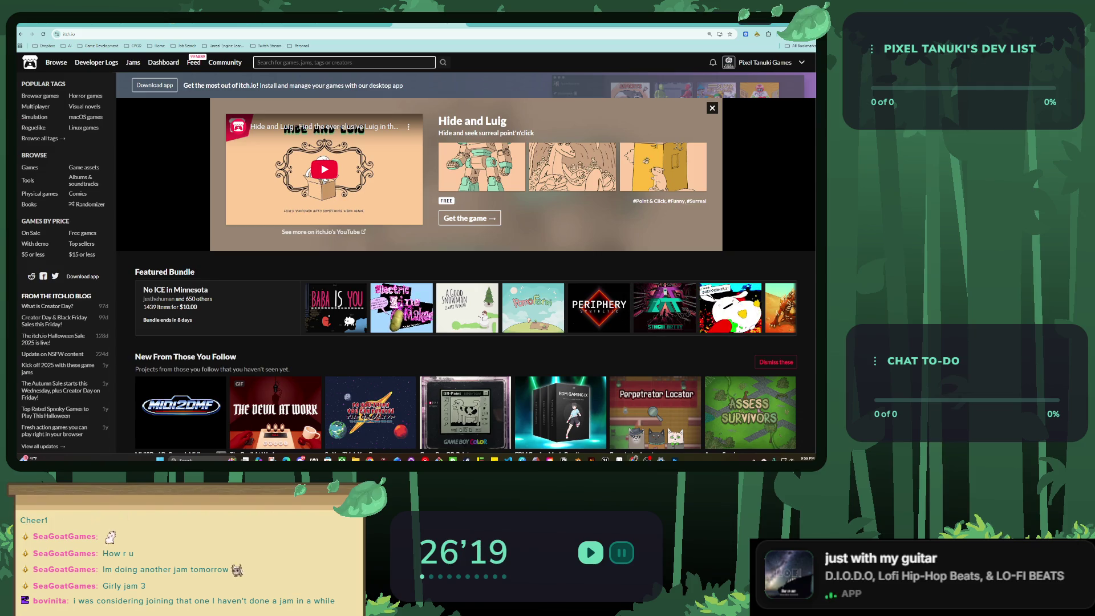
pyautogui.write('grily jam 3')
pyautogui.press('Return')
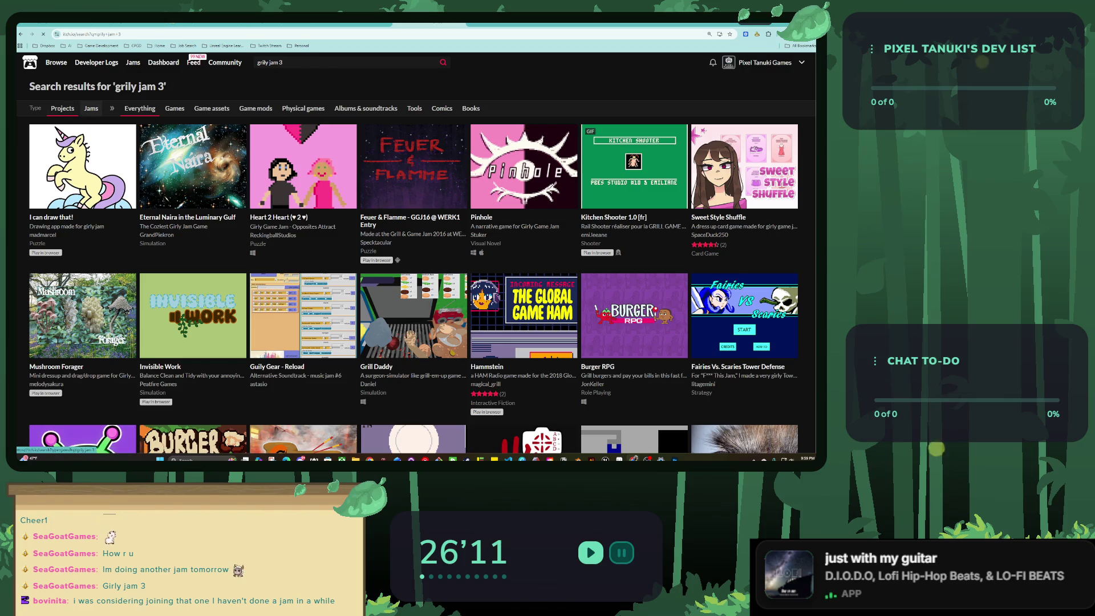
# Filter results to Jams, open Girly Game Jam #3 (1/2), and review its Part 2 schedule.
pyautogui.click(91, 108)
pyautogui.click(105, 135)
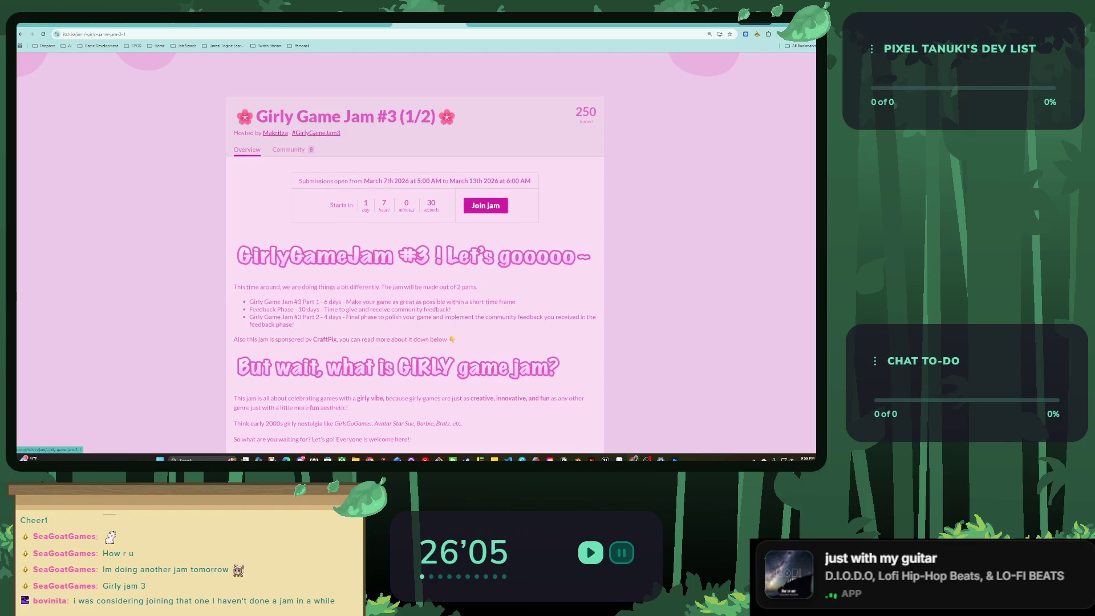
pyautogui.scroll(-2, 414, 256)
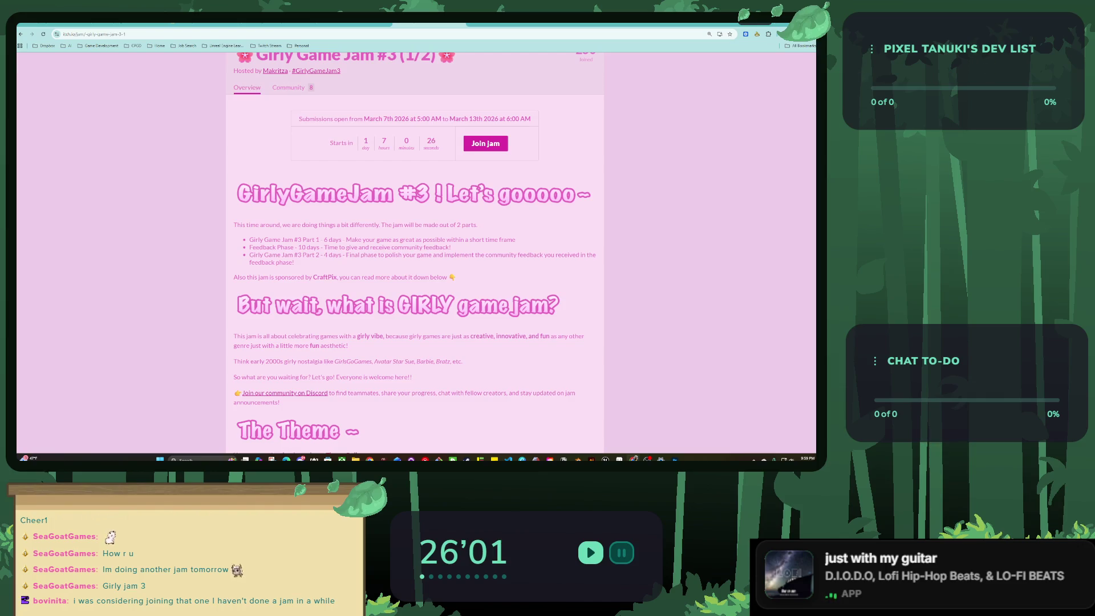
pyautogui.scroll(-1, 414, 257)
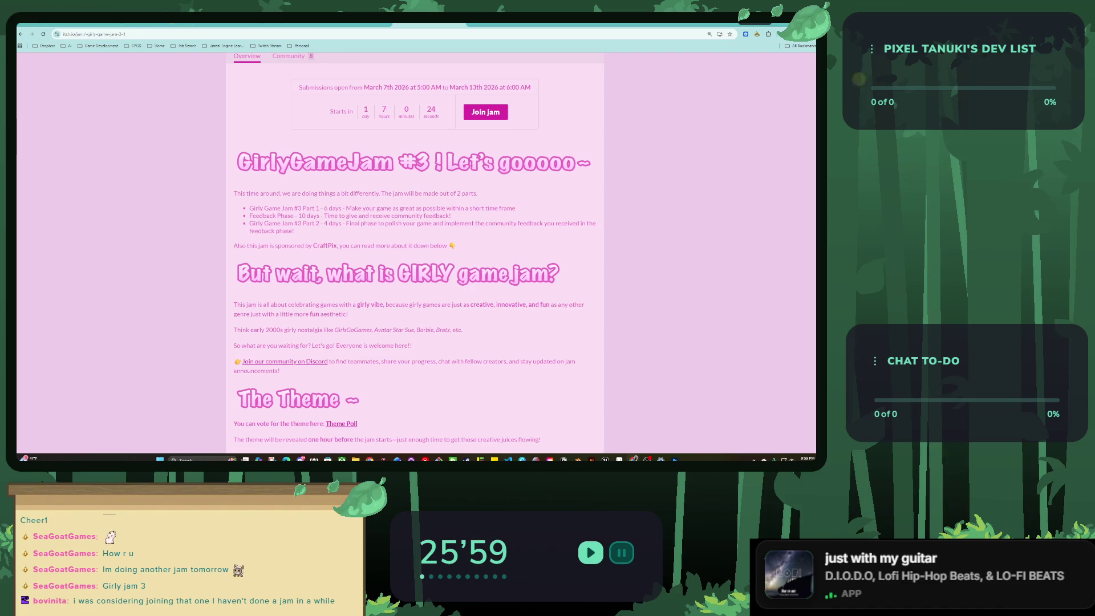
pyautogui.moveTo(306, 208); pyautogui.dragTo(373, 208)
pyautogui.moveTo(309, 223); pyautogui.dragTo(277, 223)
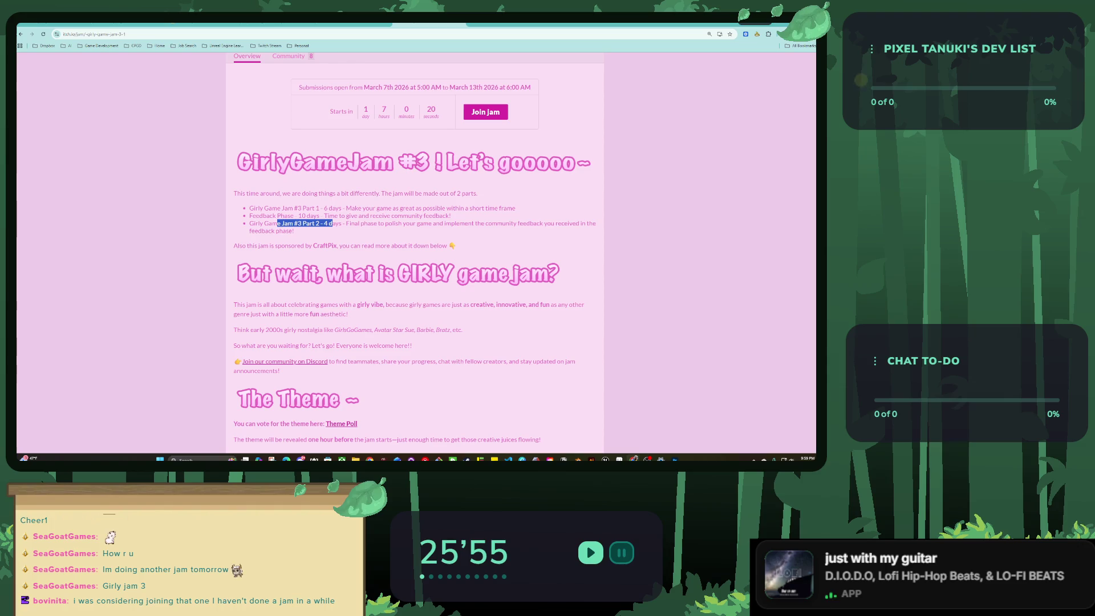
pyautogui.click(328, 223)
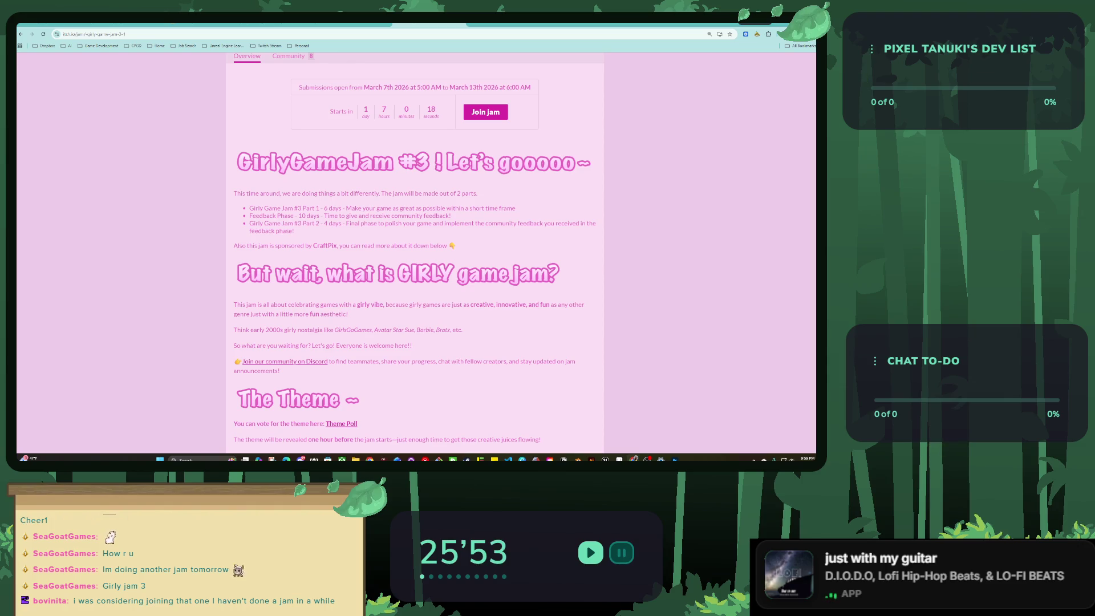
pyautogui.moveTo(294, 230); pyautogui.dragTo(249, 223)
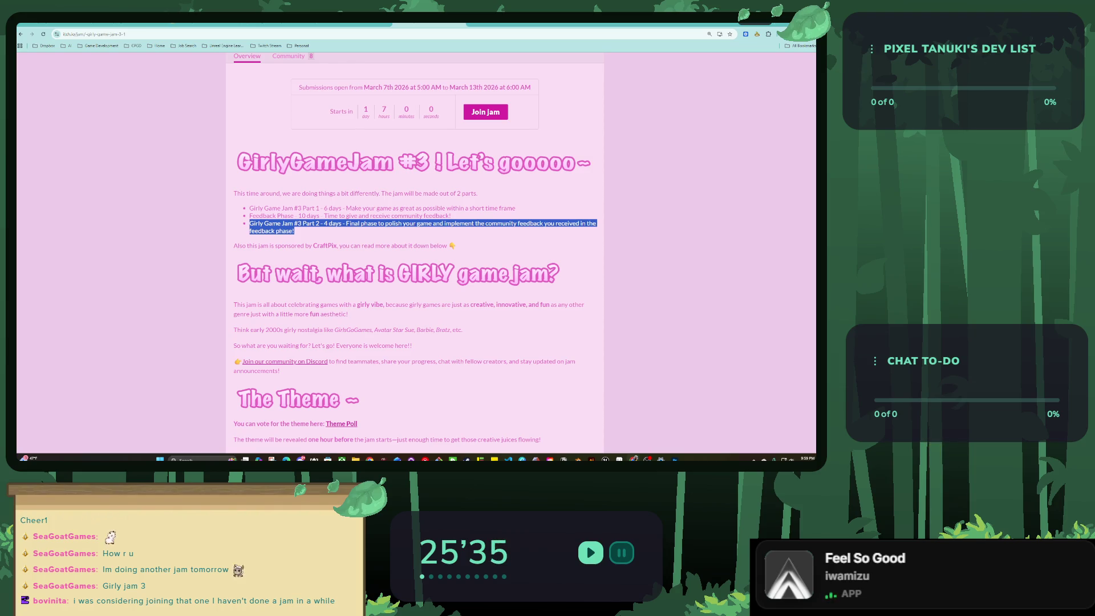
pyautogui.click(421, 227)
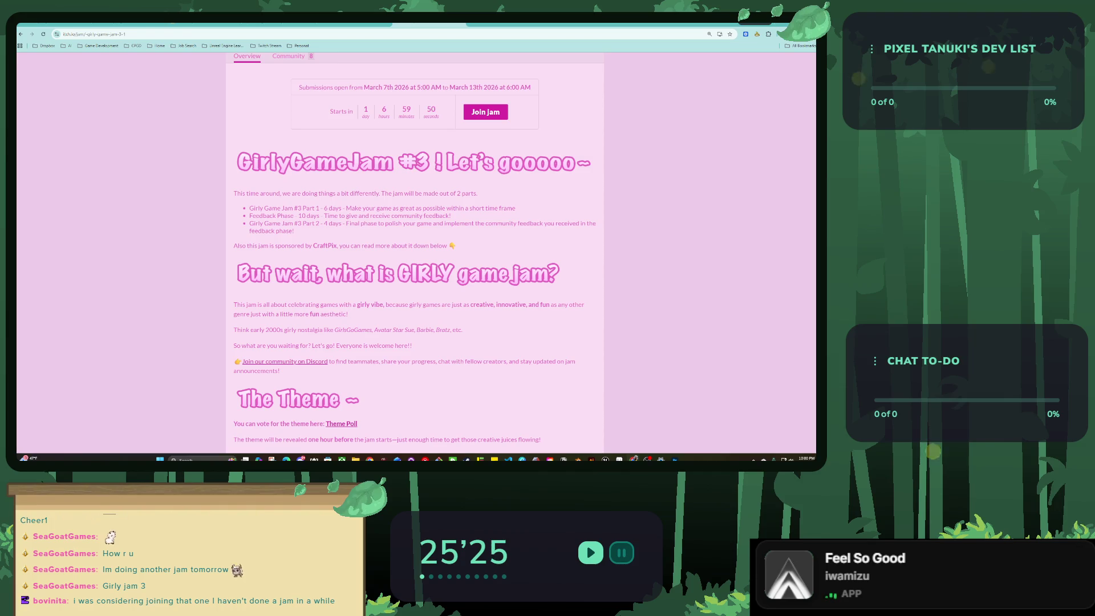
# Read the 2000s girly nostalgia theme and rules, then follow the Theme Poll link.
pyautogui.scroll(-2, 414, 256)
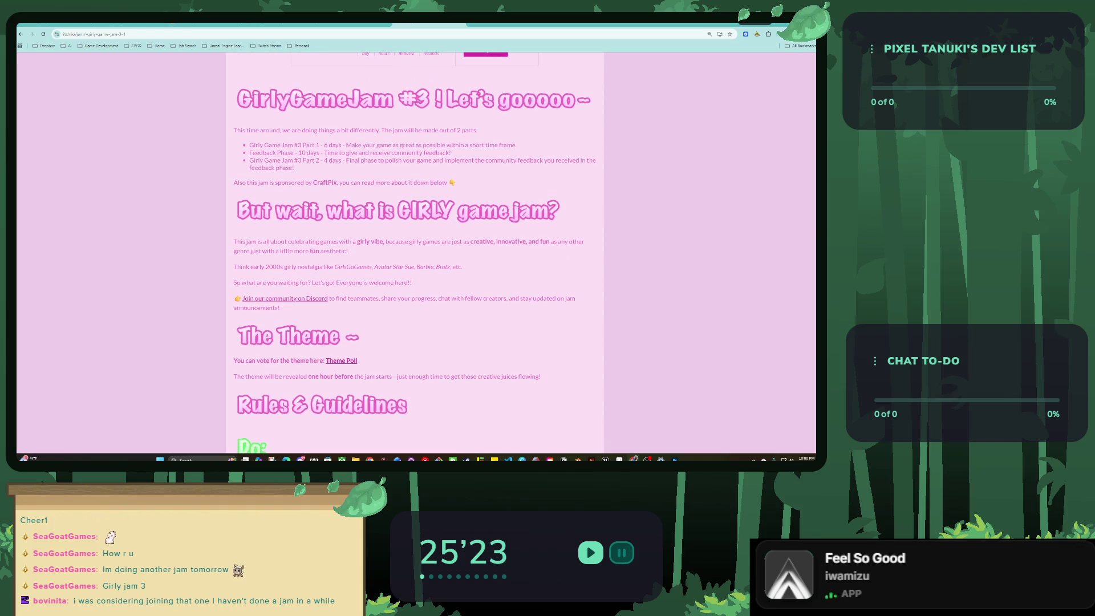
pyautogui.scroll(-2, 414, 256)
pyautogui.moveTo(257, 204); pyautogui.dragTo(416, 204)
pyautogui.click(334, 203)
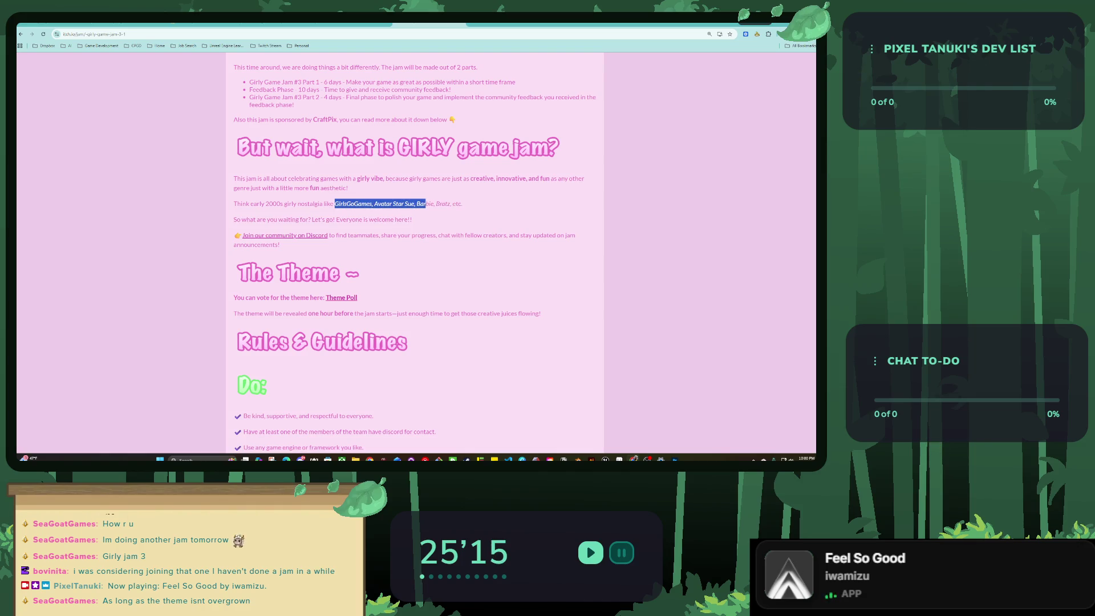
pyautogui.click(425, 203)
pyautogui.scroll(-1, 414, 253)
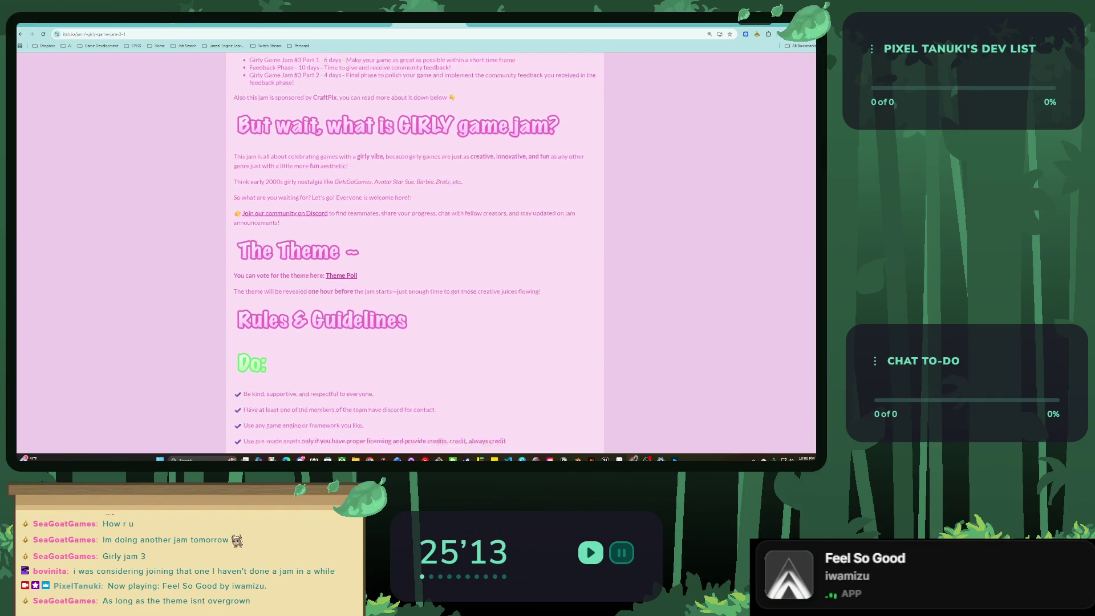
pyautogui.scroll(-1, 415, 252)
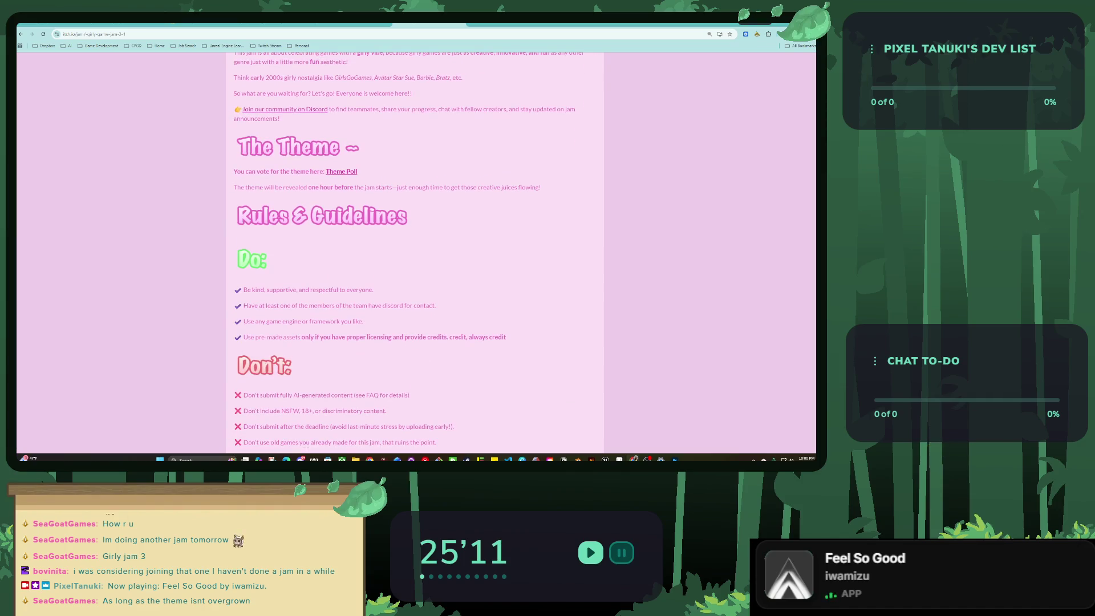
pyautogui.scroll(-1, 415, 252)
pyautogui.click(341, 140)
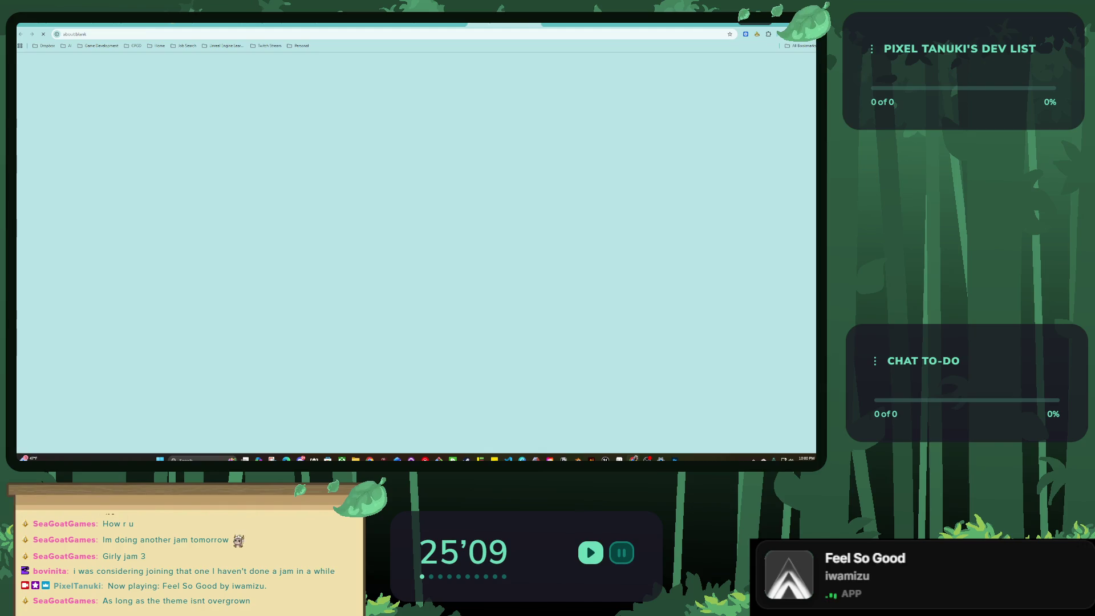
# Scroll through the four theme choices in the poll form, then go back to the itch.io jam tab.
pyautogui.scroll(-1, 414, 253)
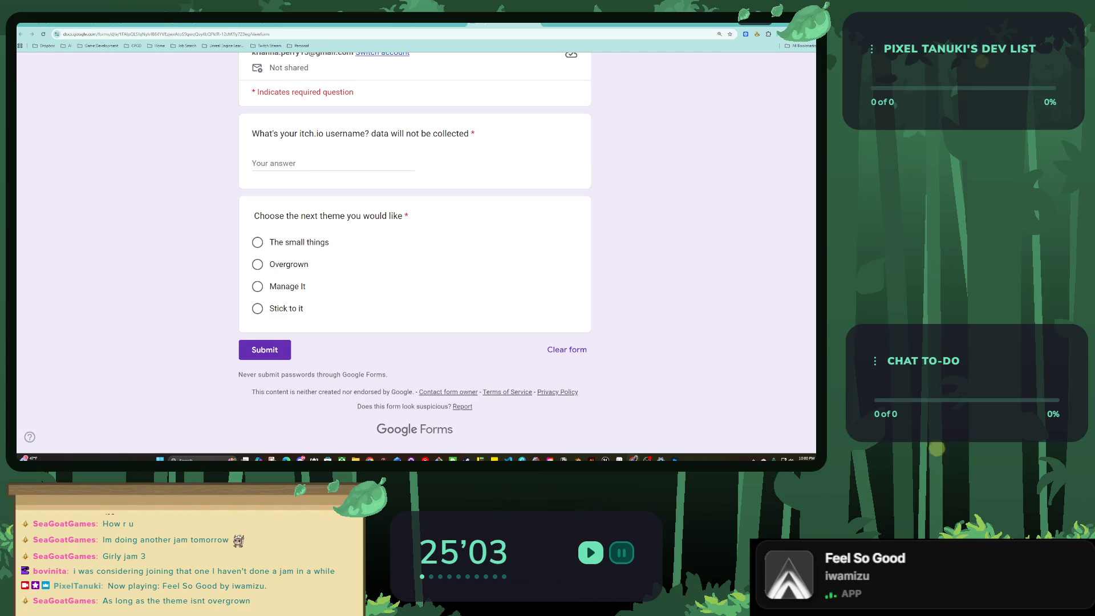
pyautogui.scroll(1, 414, 251)
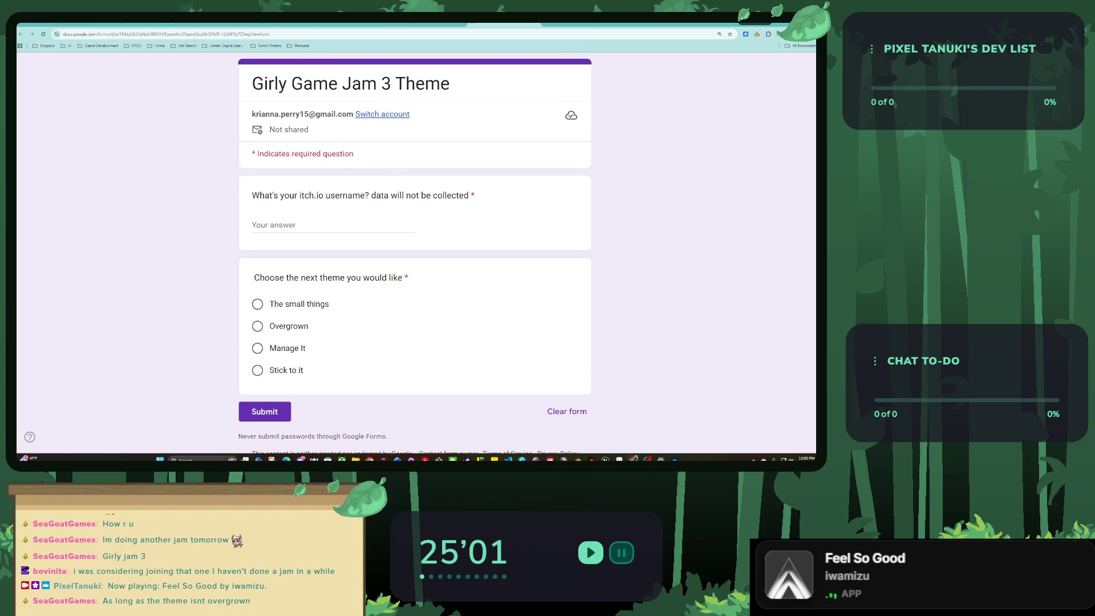
pyautogui.hotkey('ctrl', 'shift', 'Tab')
pyautogui.scroll(-1, 415, 251)
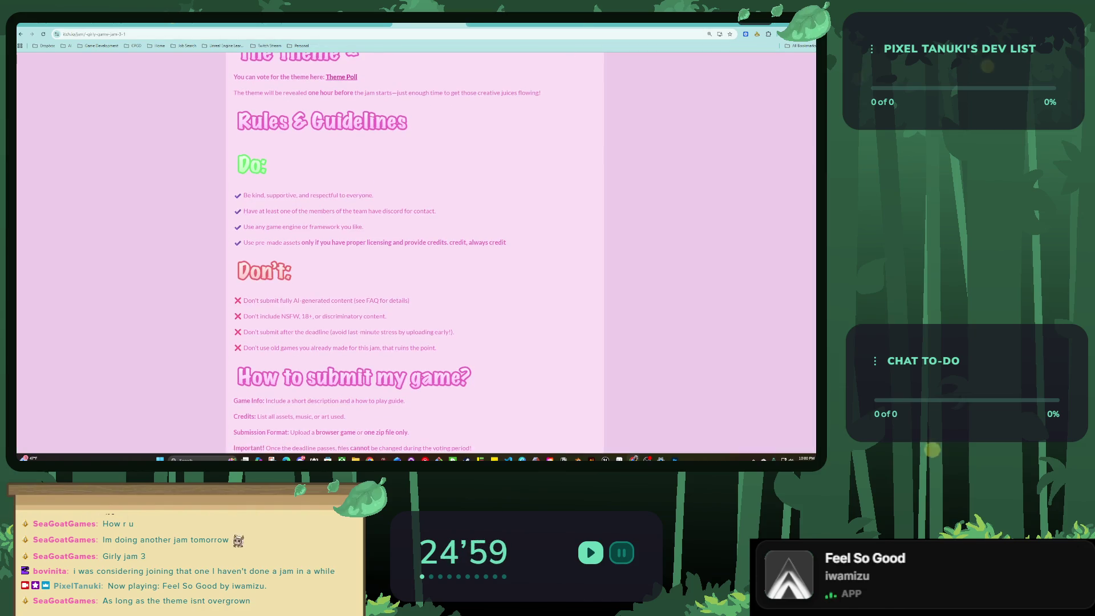
# Scroll down to the 'Prizes Sponsored By' section and open the craftpix.net sponsor link.
pyautogui.scroll(-1, 415, 251)
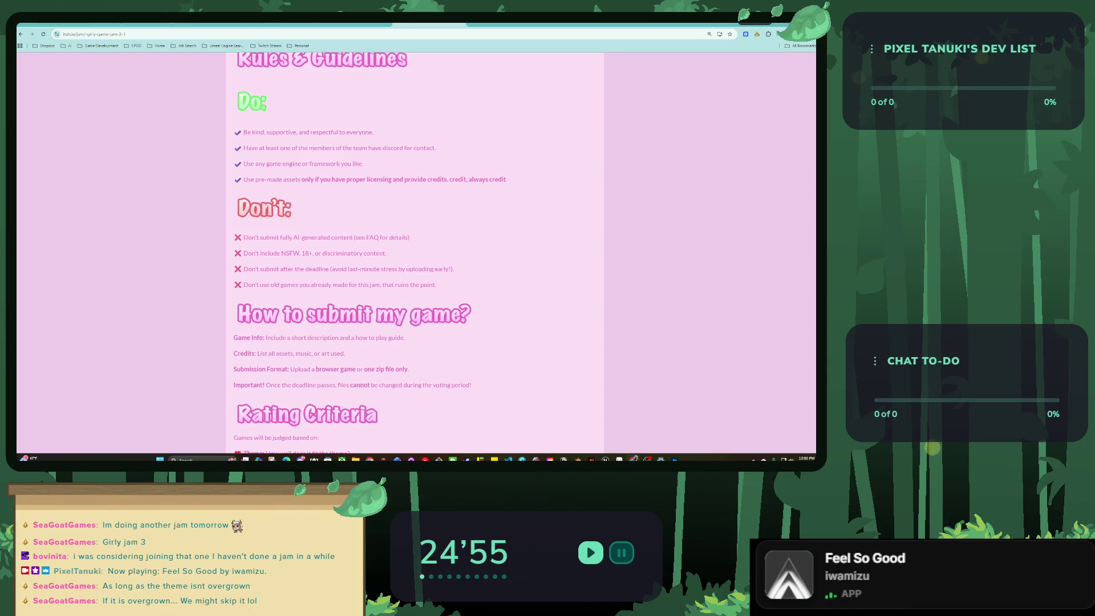
pyautogui.scroll(-1, 415, 251)
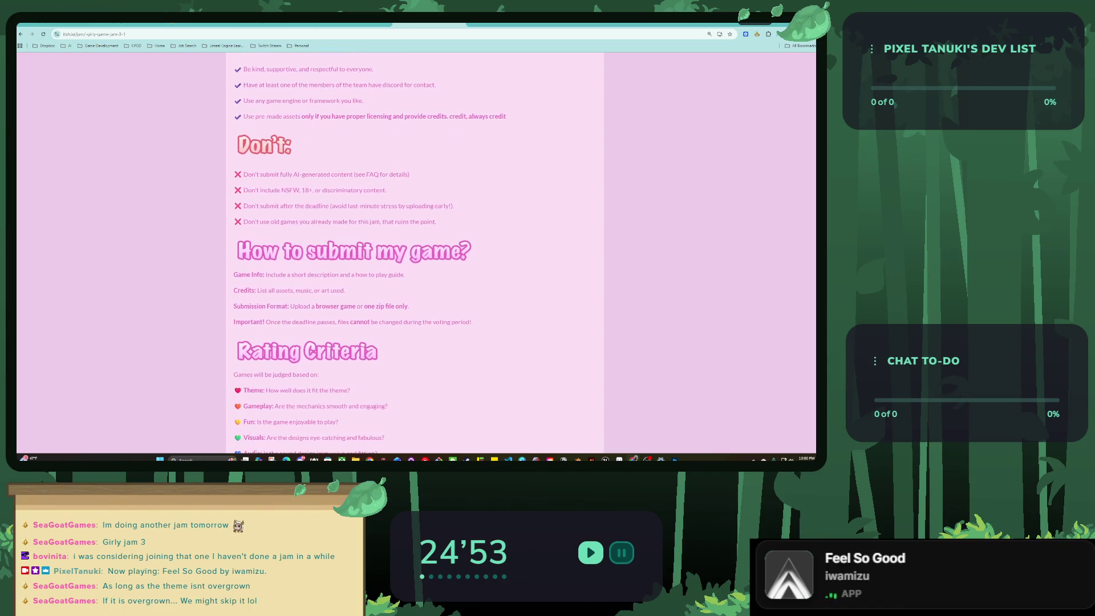
pyautogui.scroll(-2, 414, 251)
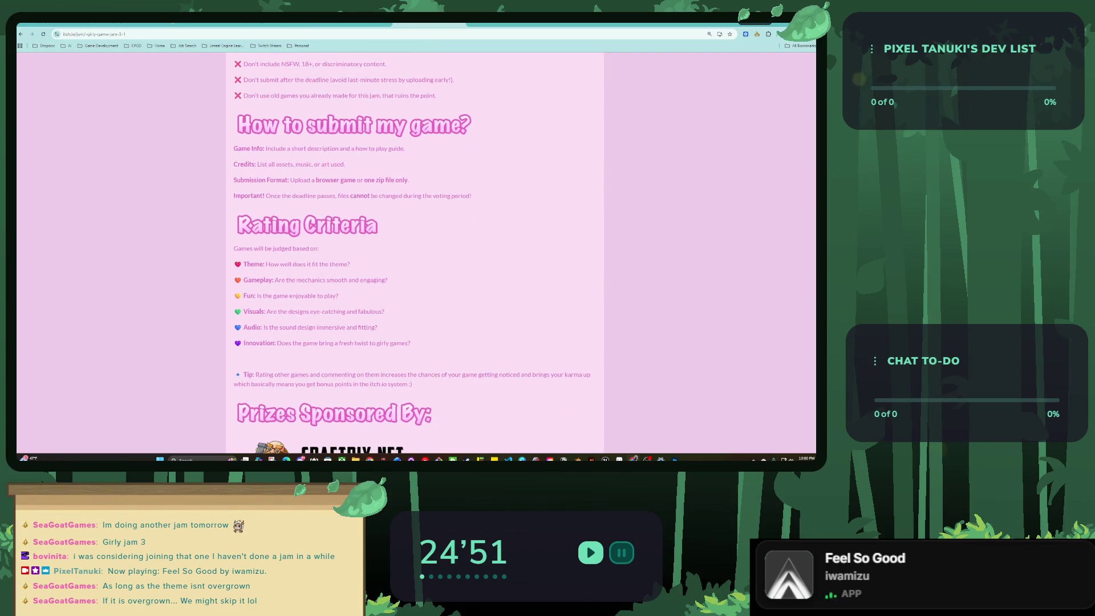
pyautogui.scroll(-1, 415, 251)
pyautogui.scroll(-2, 414, 250)
pyautogui.scroll(-1, 414, 251)
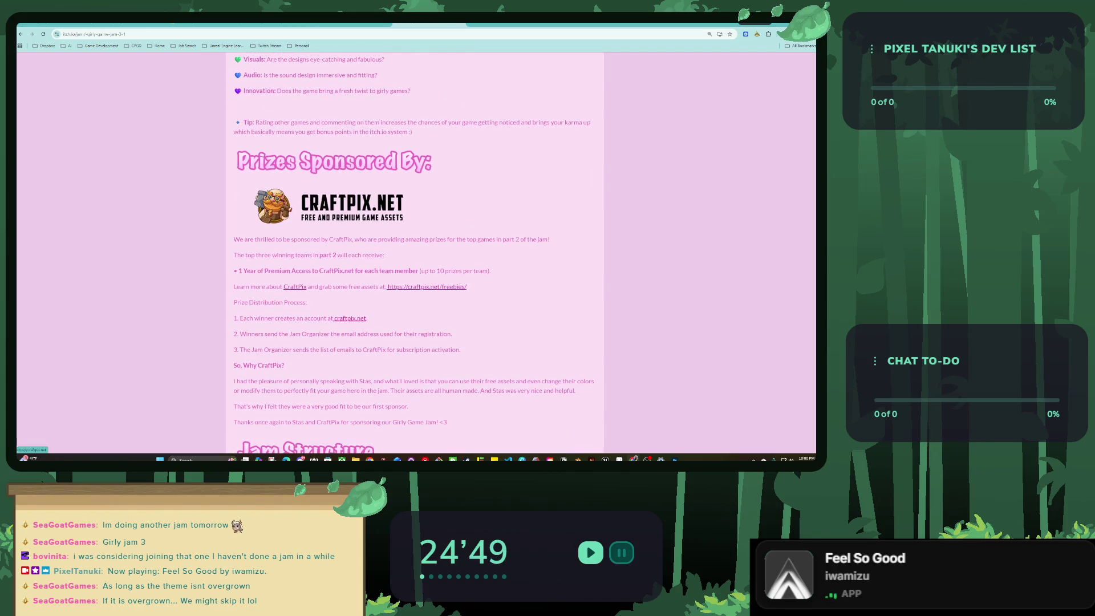
pyautogui.scroll(-1, 414, 251)
pyautogui.scroll(-1, 415, 251)
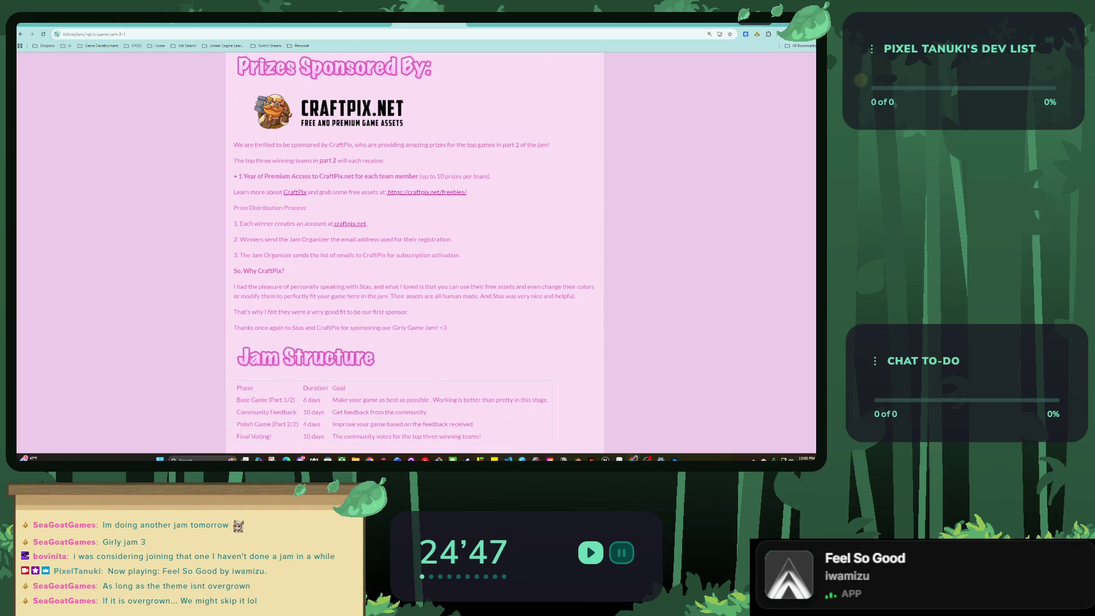
pyautogui.click(349, 223)
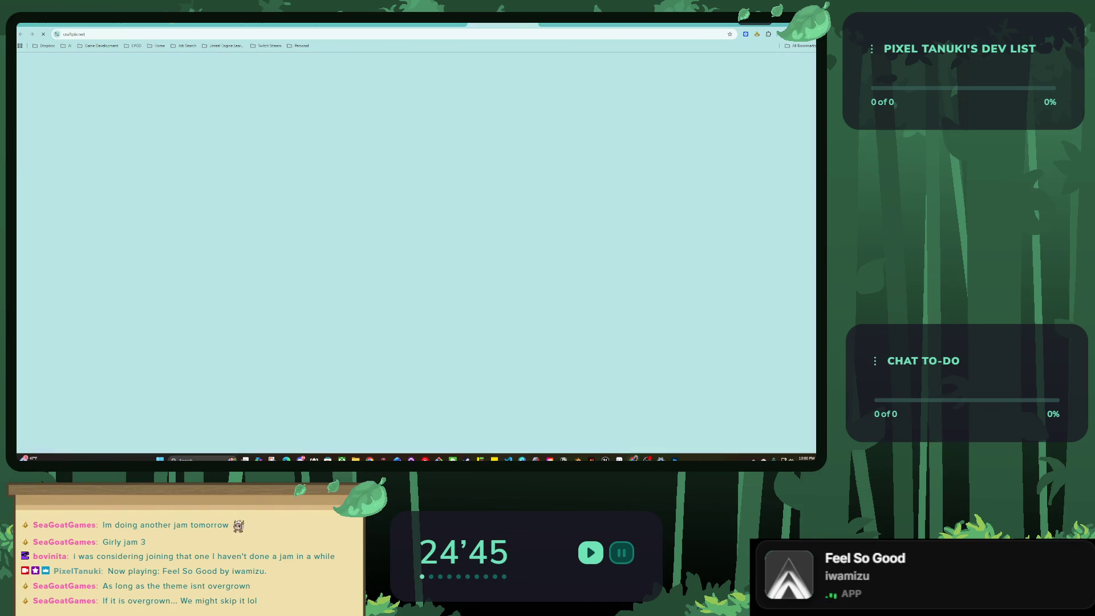
# Look over the CraftPix game kits, then close that tab to return to the jam page.
pyautogui.scroll(-1, 416, 266)
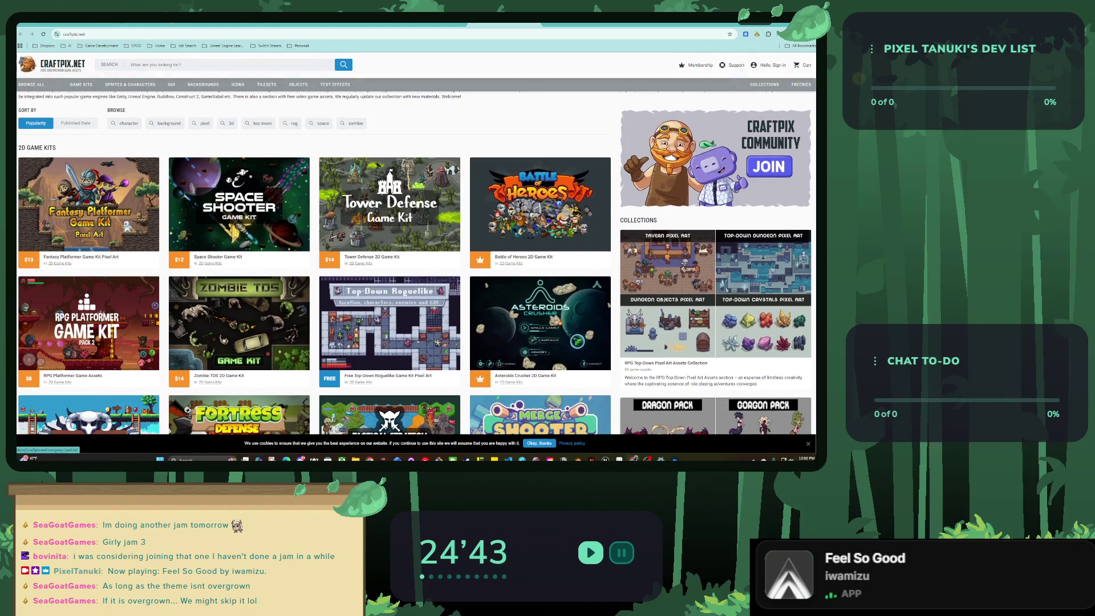
pyautogui.click(81, 34)
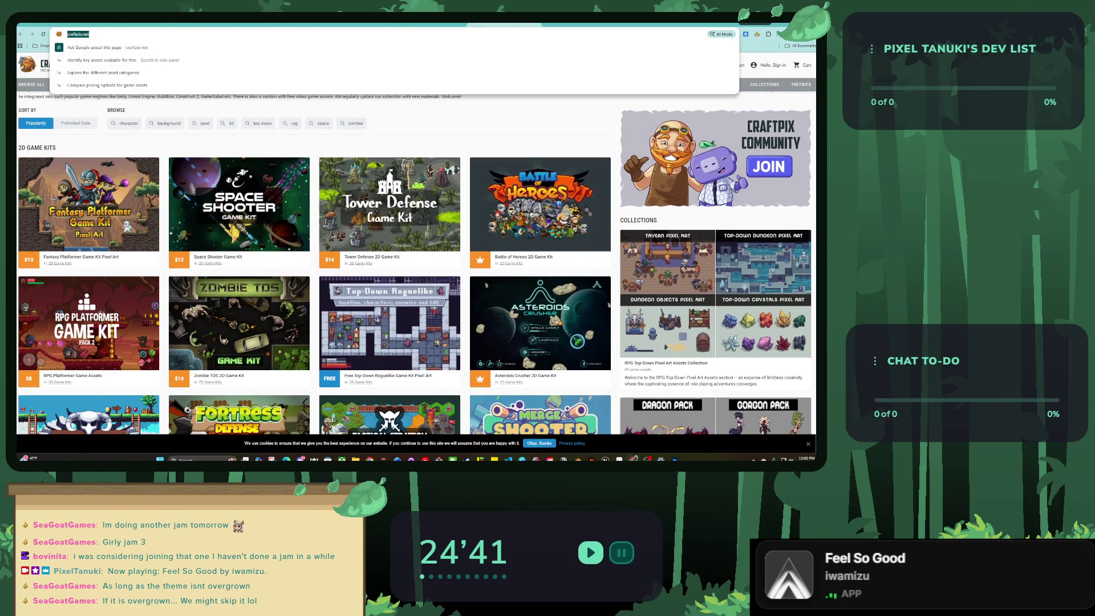
pyautogui.press('Escape')
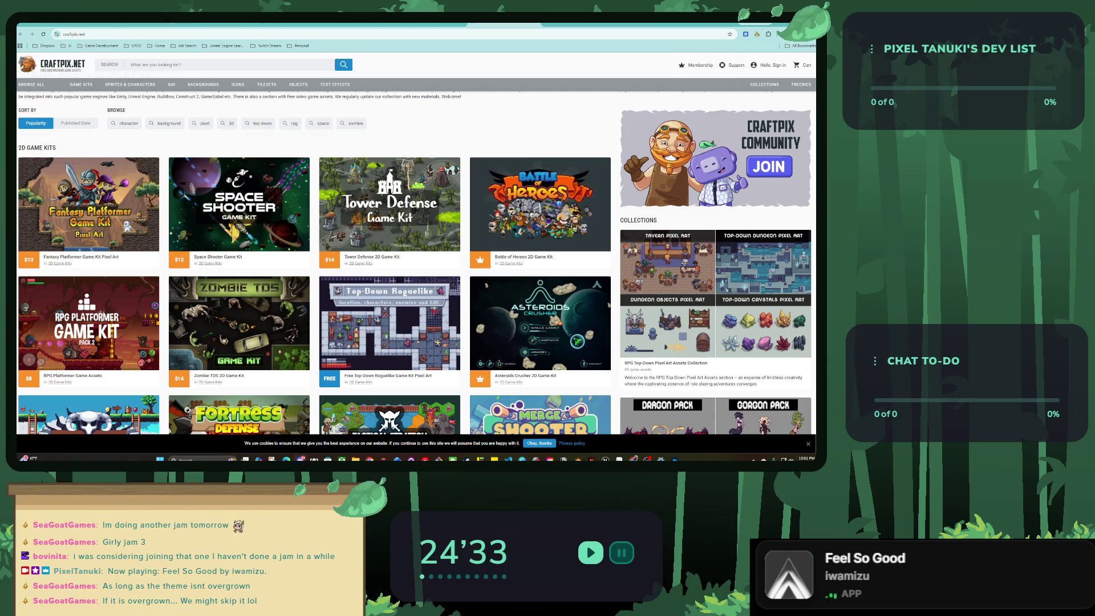
pyautogui.hotkey('ctrl', 'w')
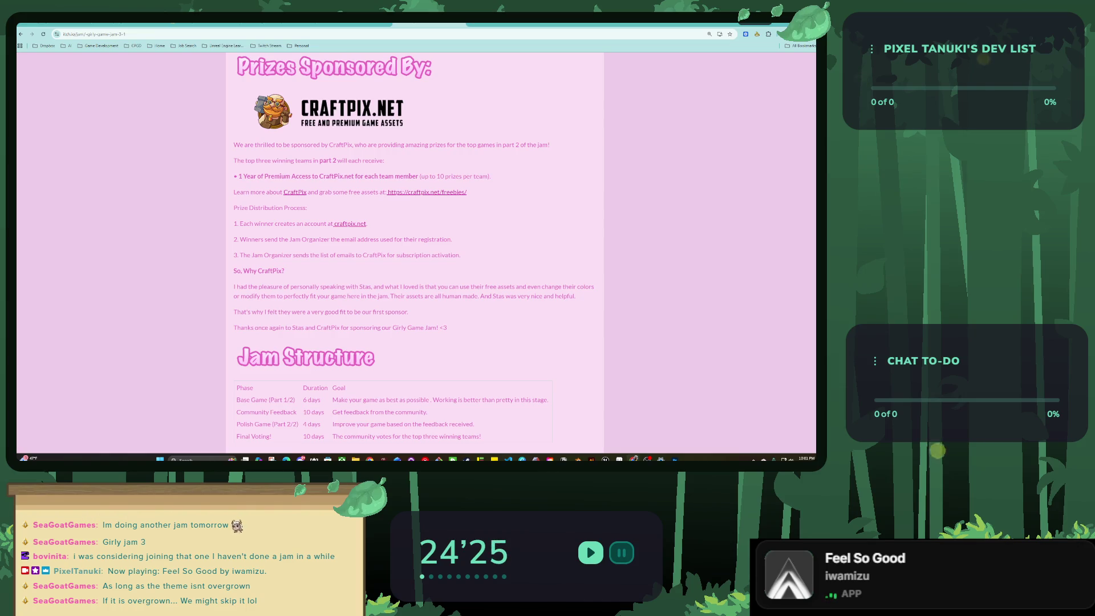
pyautogui.scroll(1, 413, 253)
# Open the jam's Theme Poll form and select 'Manage It' as the theme vote.
pyautogui.hotkey('ctrl', 'shift', 'Tab')
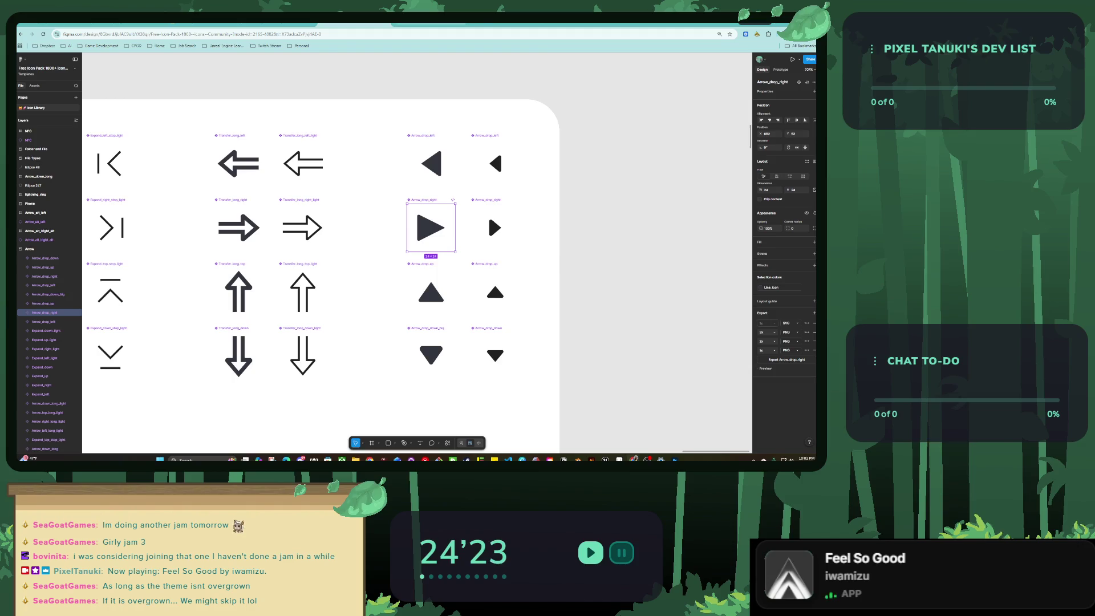
pyautogui.hotkey('ctrl', 'Tab')
pyautogui.scroll(1, 413, 251)
pyautogui.scroll(5, 415, 251)
pyautogui.scroll(10, 415, 251)
pyautogui.scroll(5, 414, 251)
pyautogui.scroll(5, 415, 251)
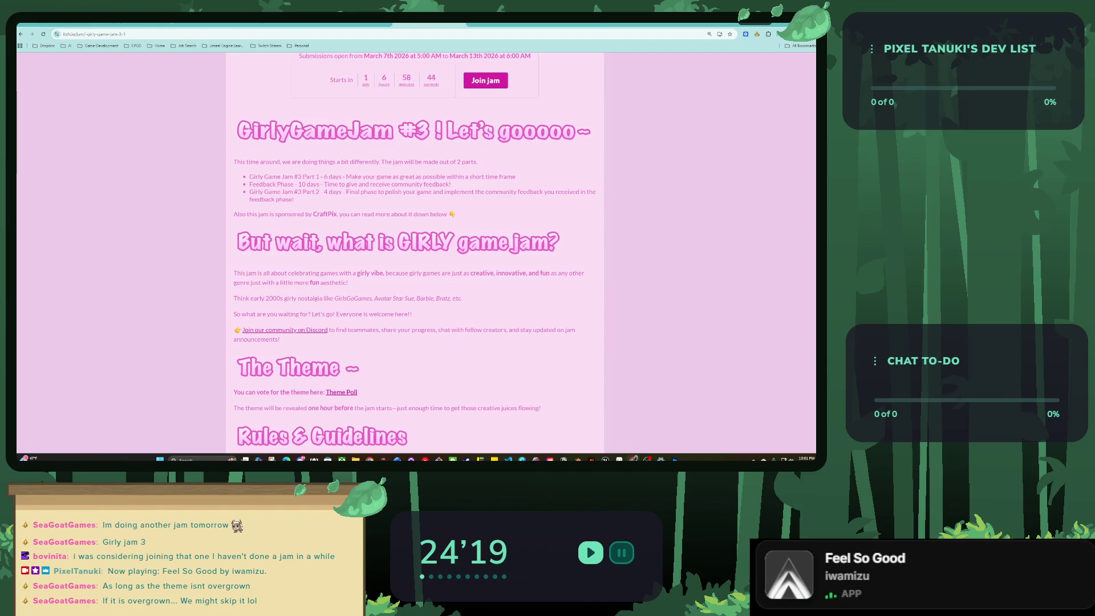
pyautogui.click(341, 392)
pyautogui.scroll(-1, 414, 251)
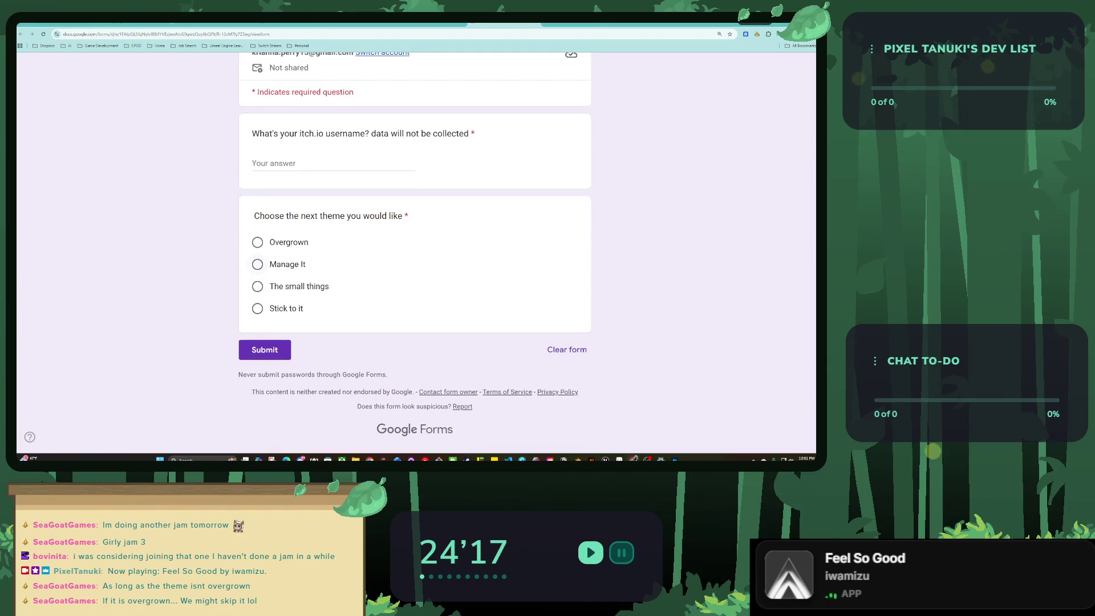
pyautogui.click(257, 287)
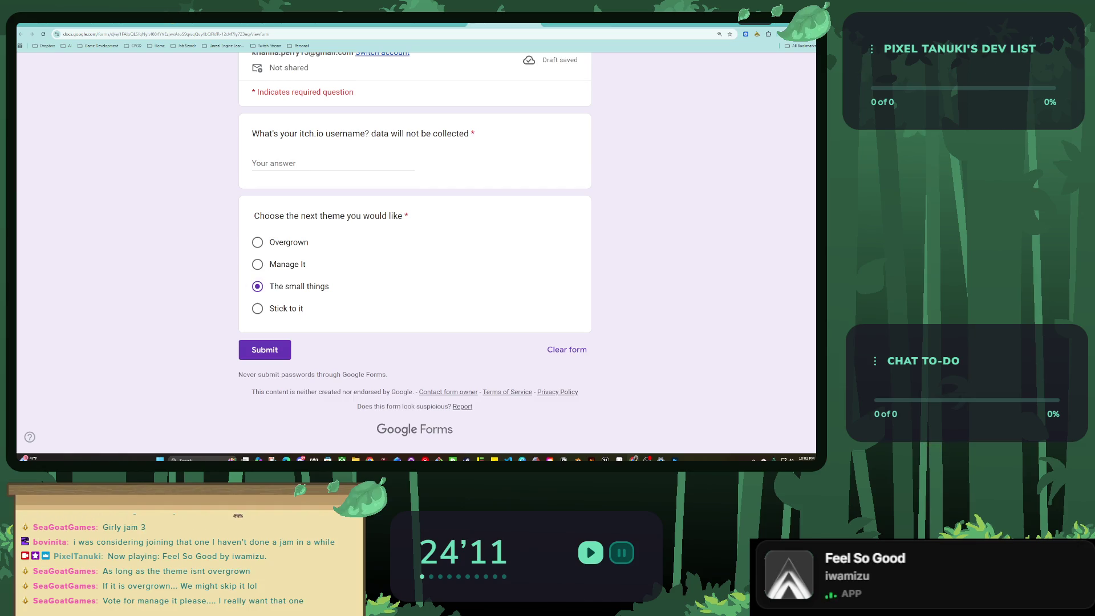
pyautogui.click(257, 264)
# Put the itch.io profile URL in the username field and submit the vote.
pyautogui.scroll(3, 414, 228)
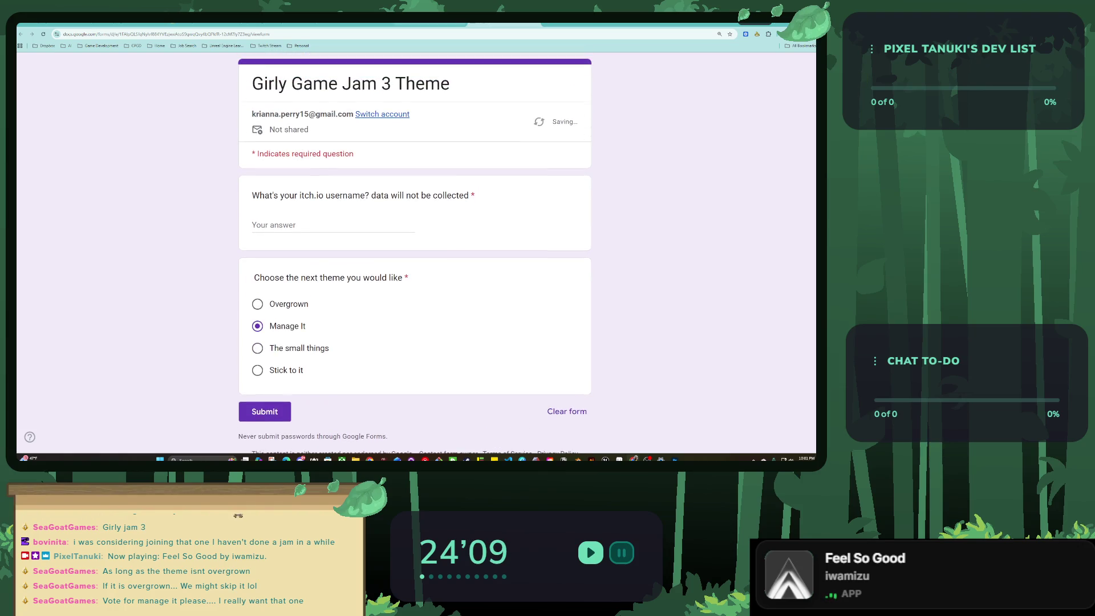
pyautogui.click(428, 25)
pyautogui.scroll(5, 414, 251)
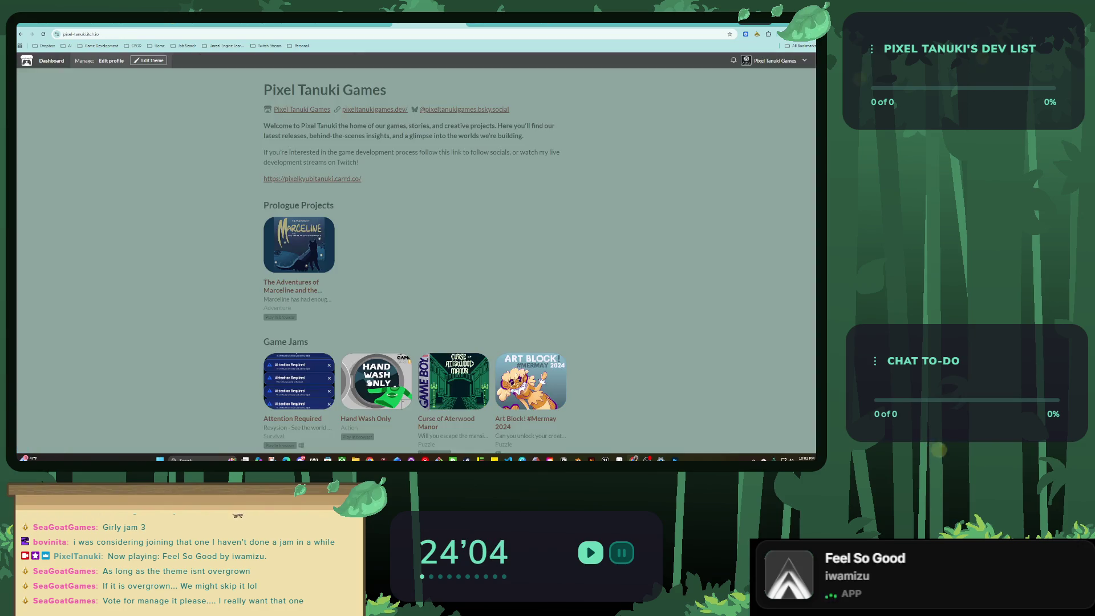
pyautogui.click(86, 35)
pyautogui.hotkey('ctrl', 'v')
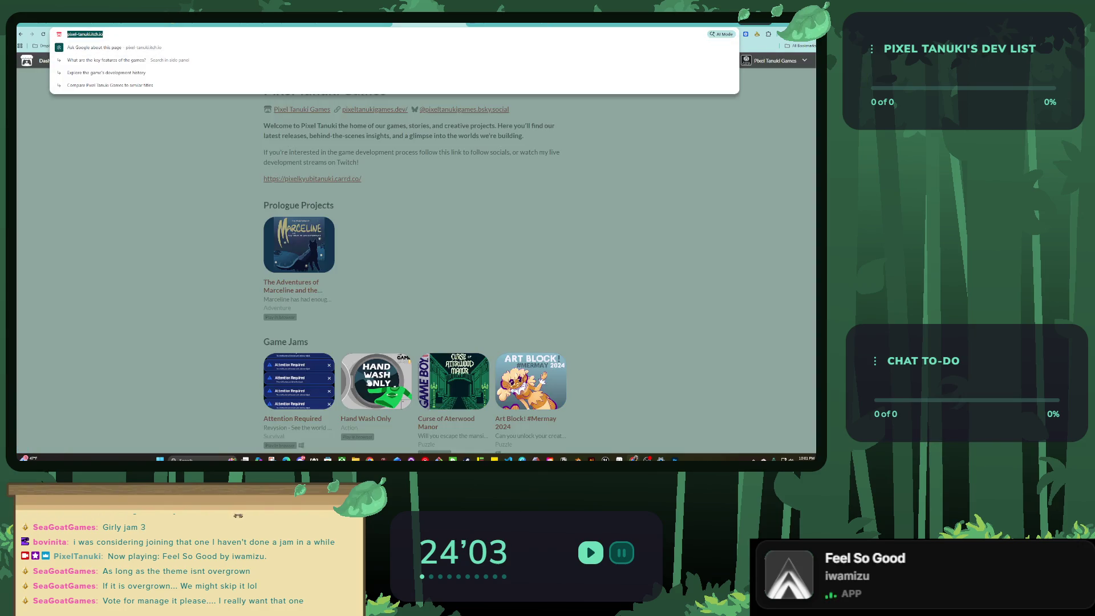
pyautogui.press('Return')
pyautogui.click(333, 225)
pyautogui.write('https://pixel-tanuki.itch.io/')
pyautogui.click(264, 411)
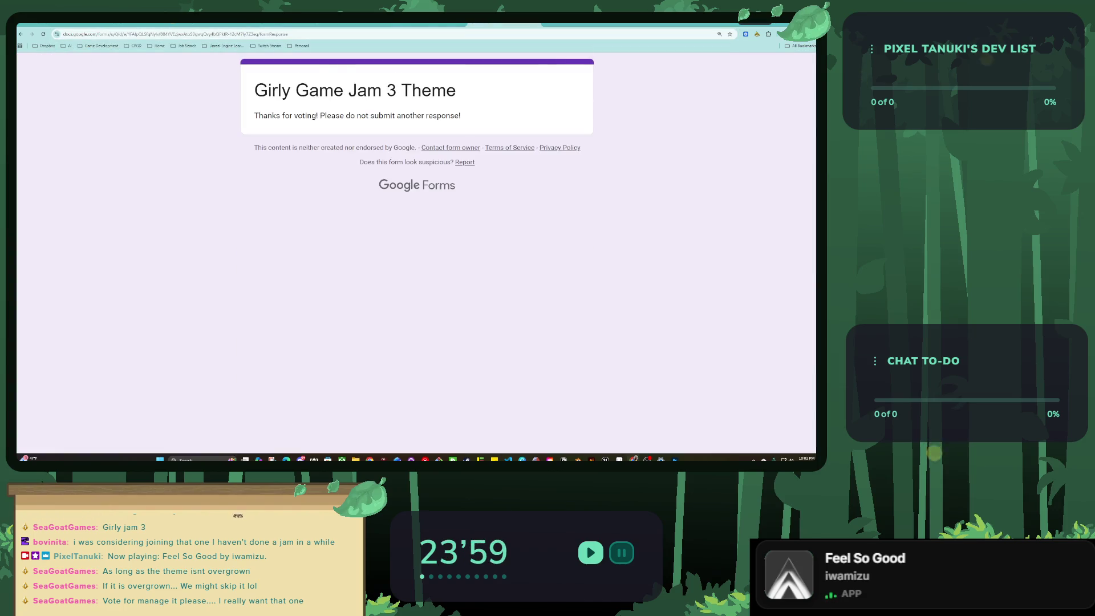
pyautogui.hotkey('ctrl', 'w')
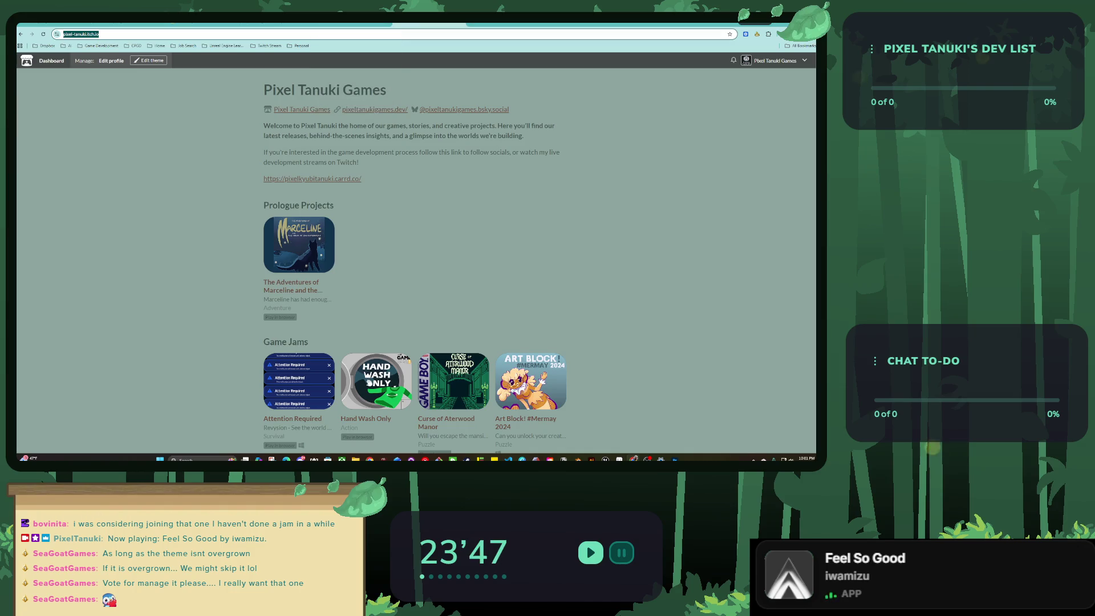
# Cycle past the CraftPix, blank and icon-pack tabs to the Figma Prototyping file.
pyautogui.hotkey('ctrl', 'Tab')
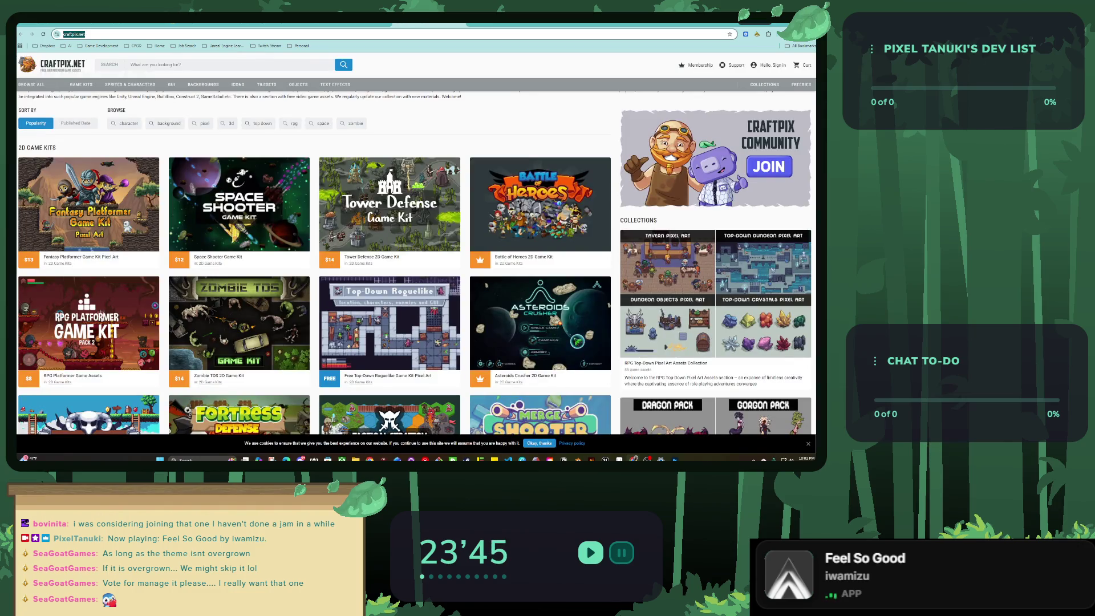
pyautogui.hotkey('ctrl', 'Tab')
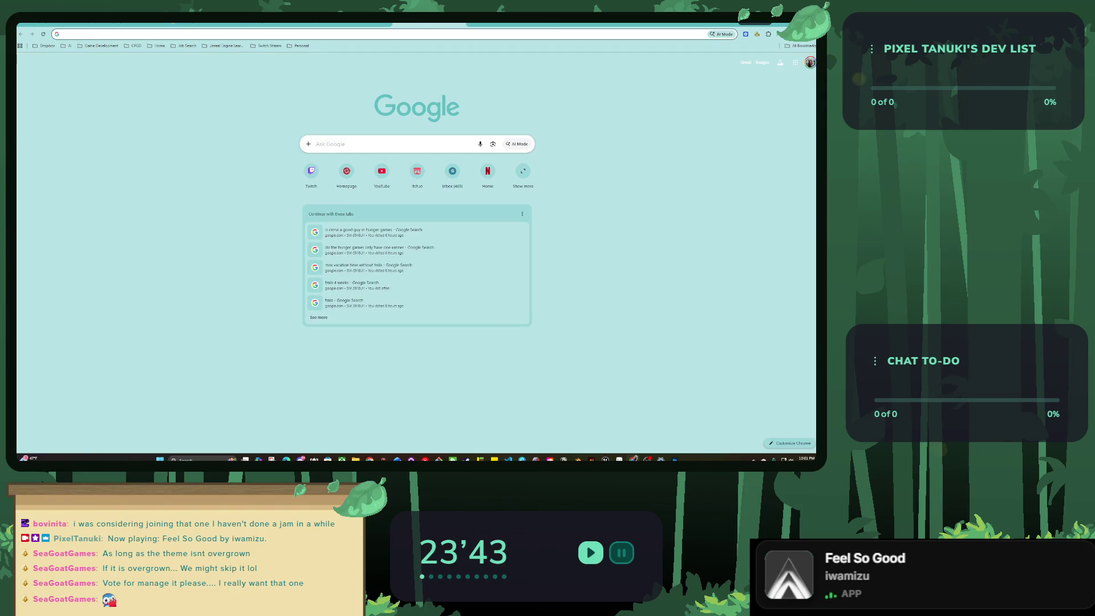
pyautogui.hotkey('ctrl', 'Tab')
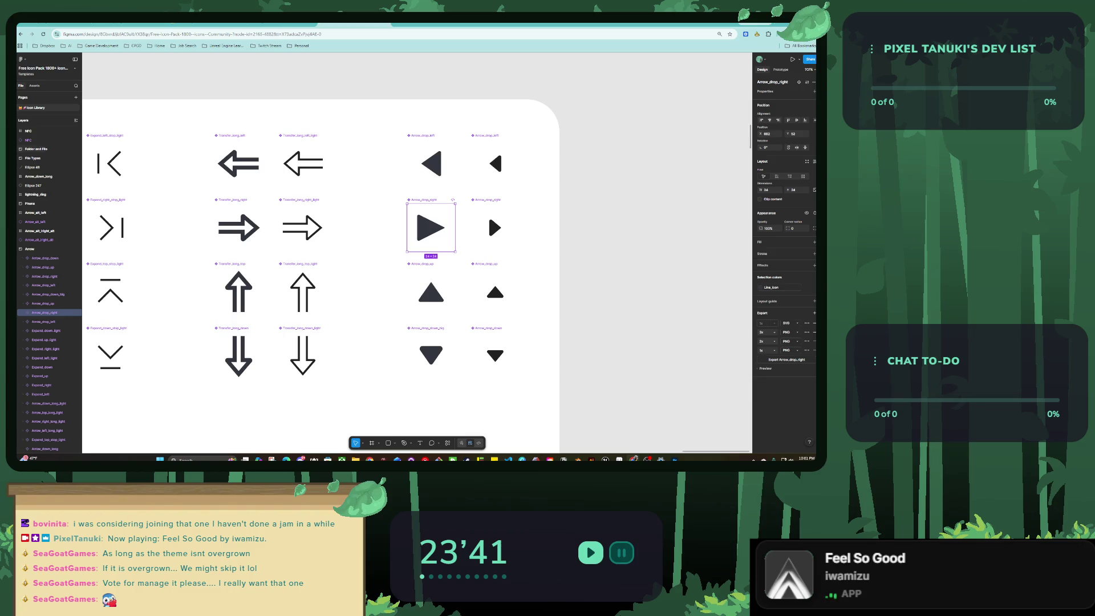
pyautogui.hotkey('ctrl', 'Tab')
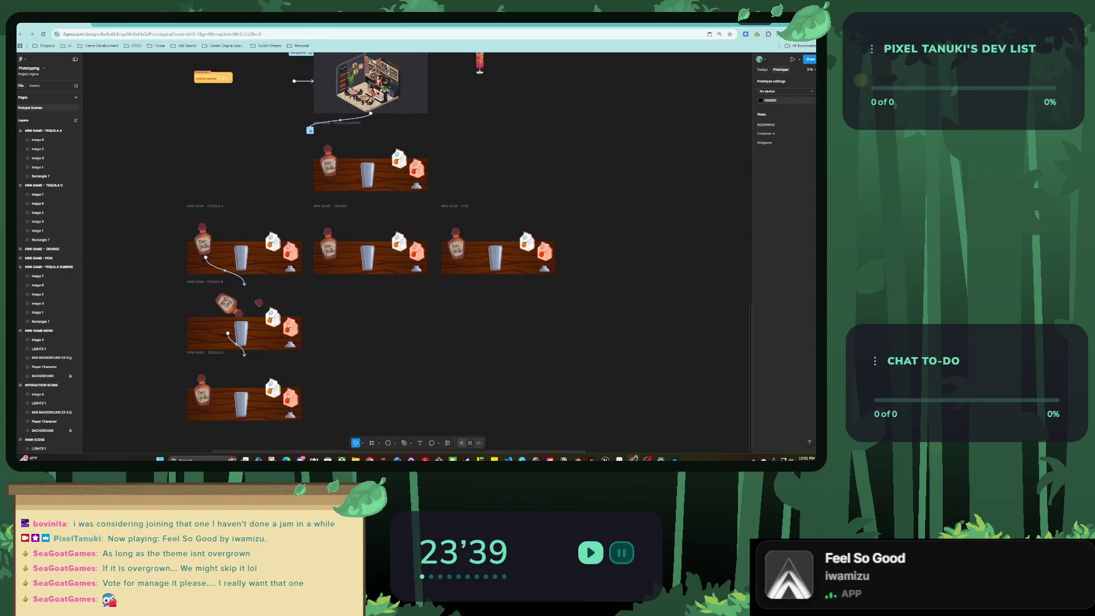
# Launch the ProtoPie plugin from Recents in the toolbar's Actions menu.
pyautogui.click(448, 443)
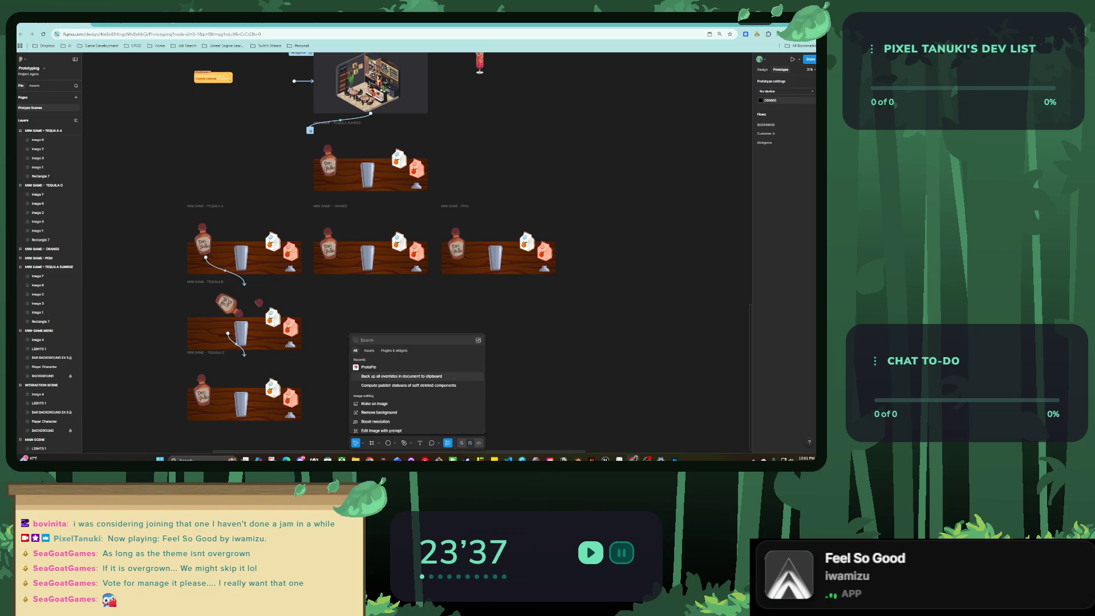
pyautogui.press('Return')
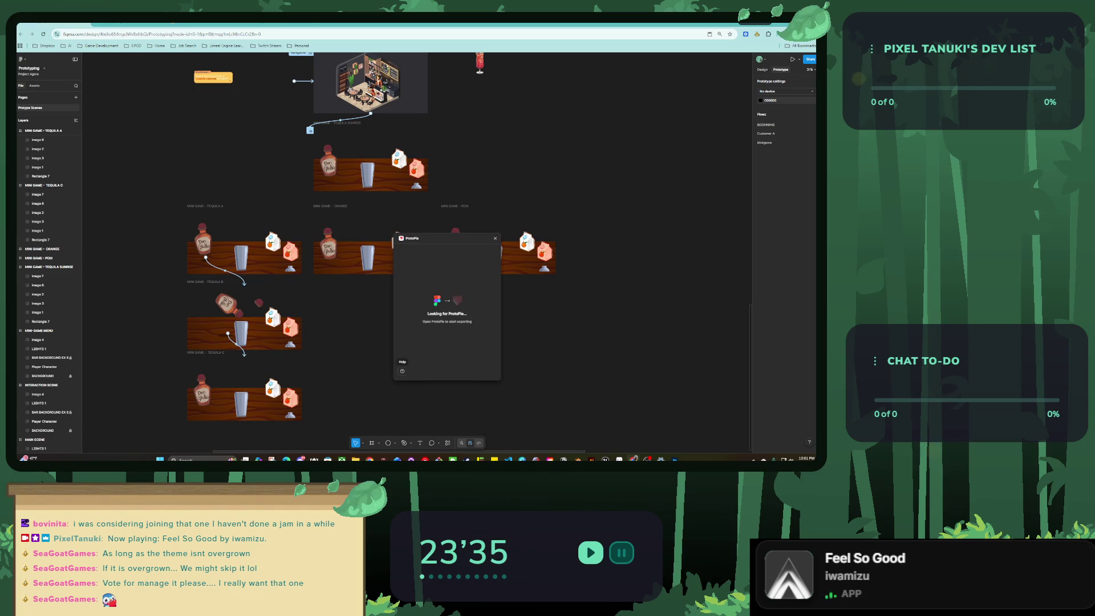